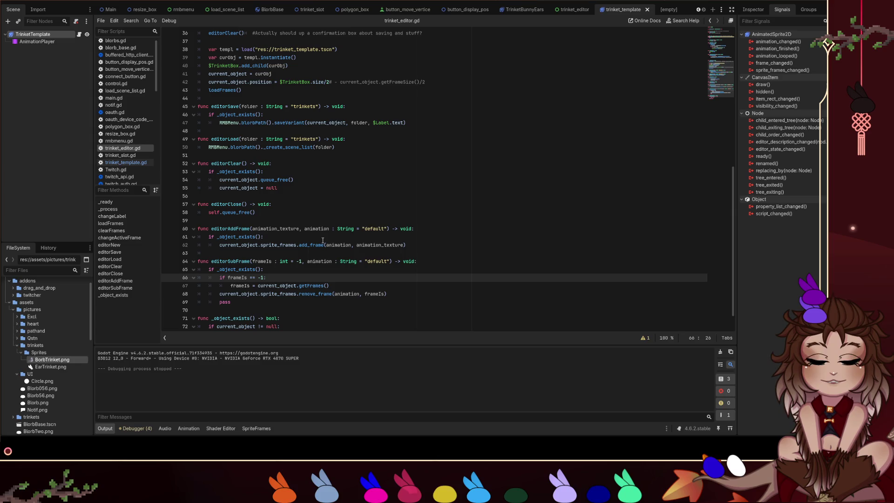
# Review the editorAddFrame and editorSubFrame code, ending at editorSubFrame's pass line.
pyautogui.scroll(-1, 323, 247)
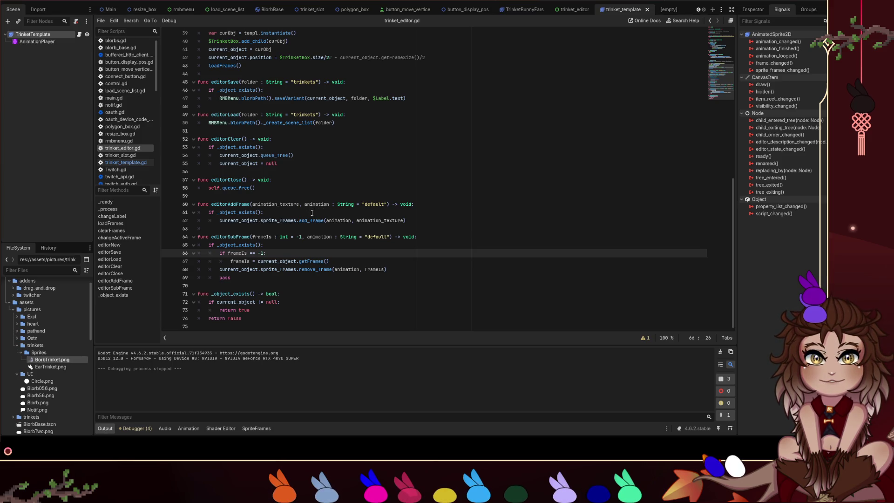
pyautogui.doubleClick(215, 204)
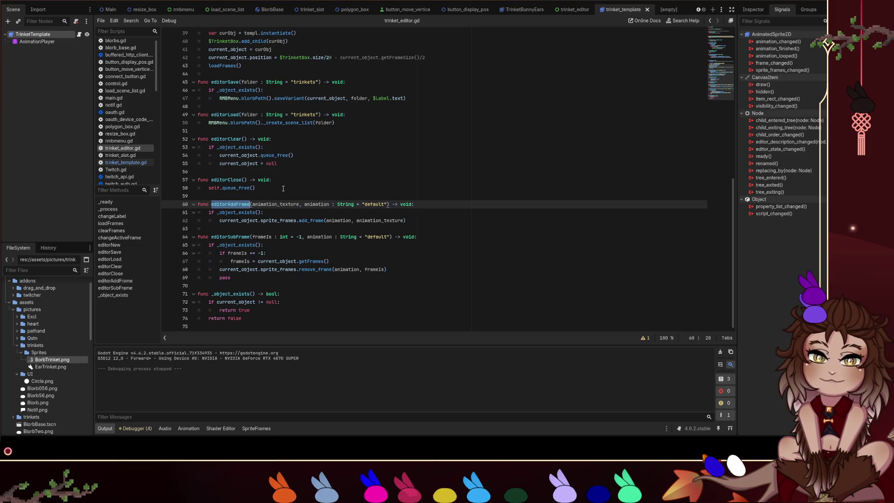
pyautogui.click(283, 189)
pyautogui.click(239, 287)
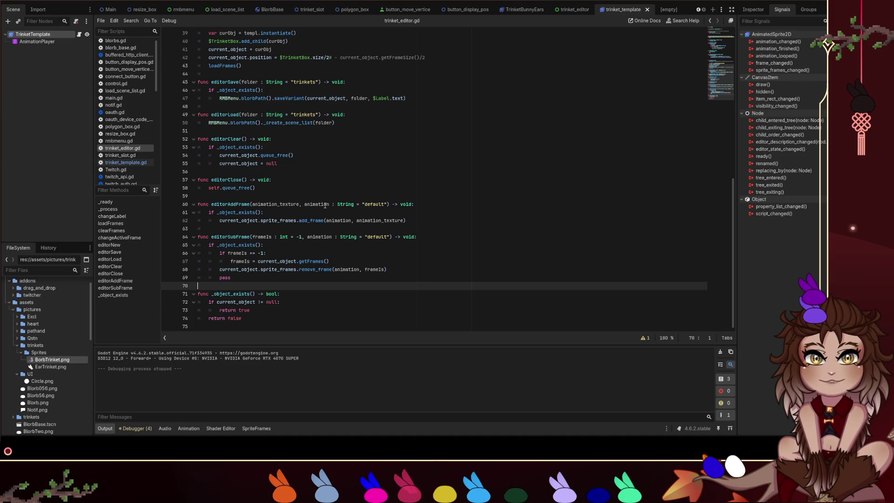
pyautogui.doubleClick(325, 206)
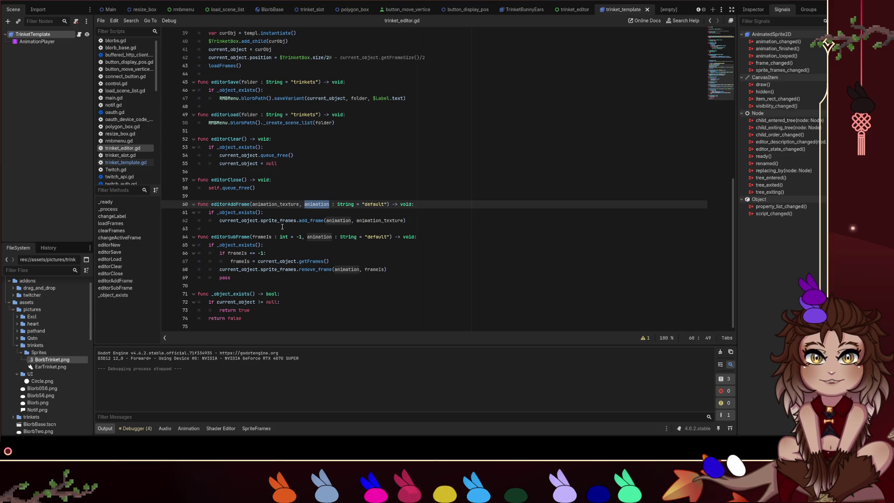
pyautogui.scroll(7, 280, 228)
pyautogui.scroll(2, 307, 231)
pyautogui.scroll(-9, 281, 208)
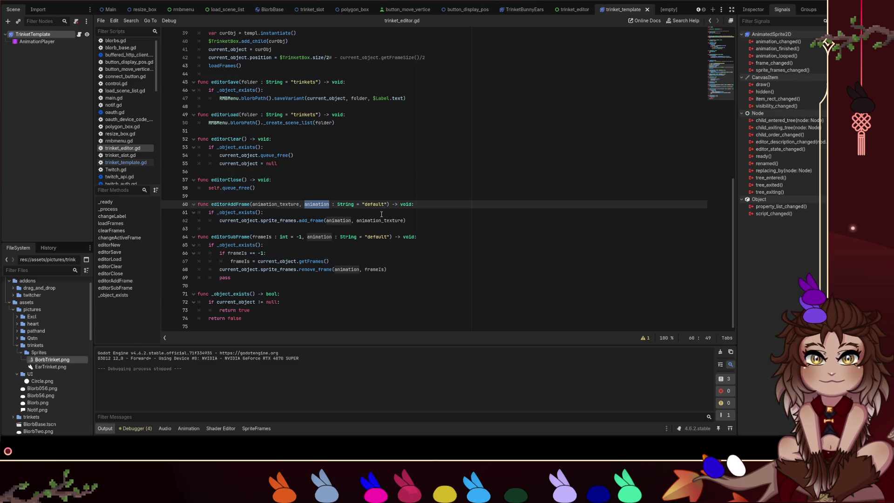
pyautogui.click(272, 280)
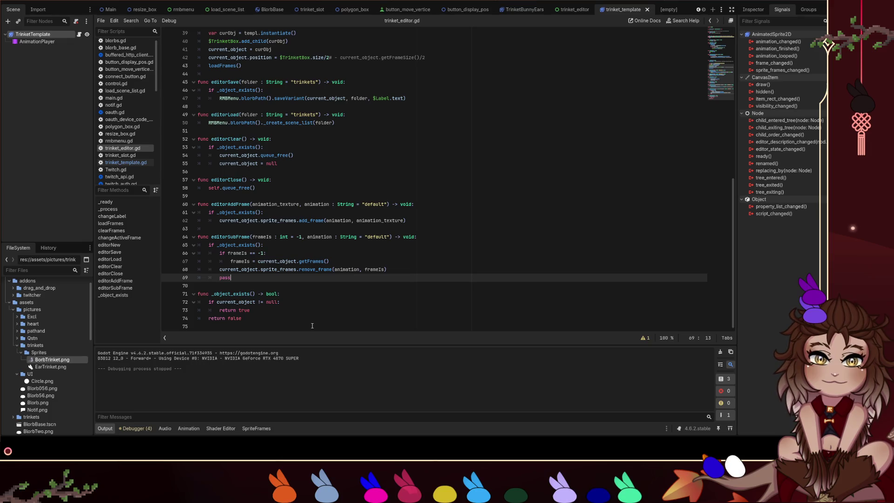
# Add a top-level _get_active_anim() -> String function whose body is return ret.
pyautogui.press('Return')
pyautogui.press('Return')
pyautogui.press('BackSpace')
pyautogui.press('BackSpace')
pyautogui.write('fu')
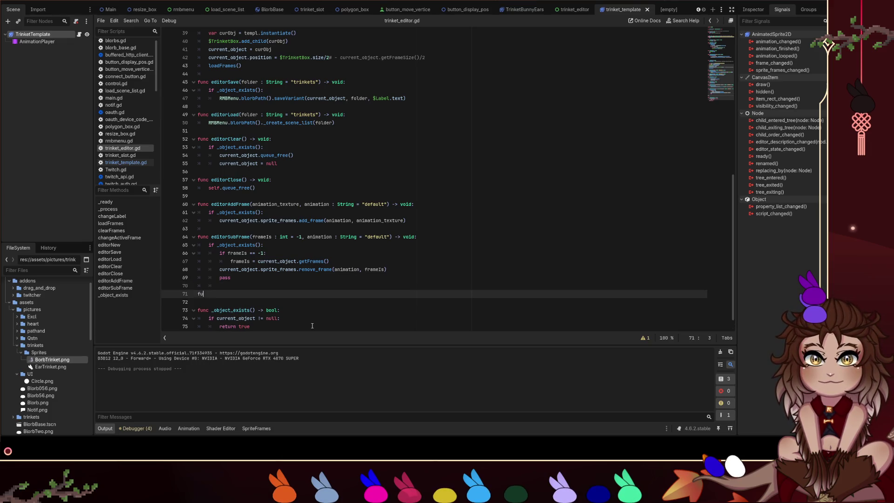
pyautogui.write('nc get_a')
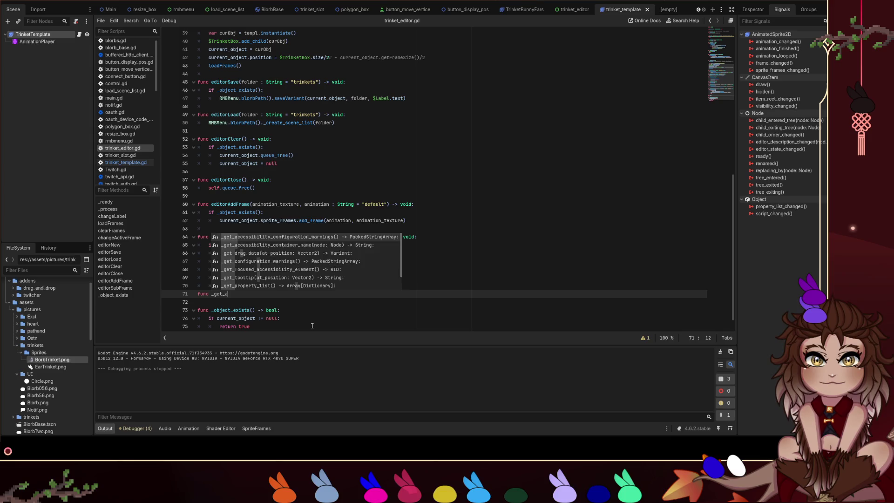
pyautogui.write('ctiveani')
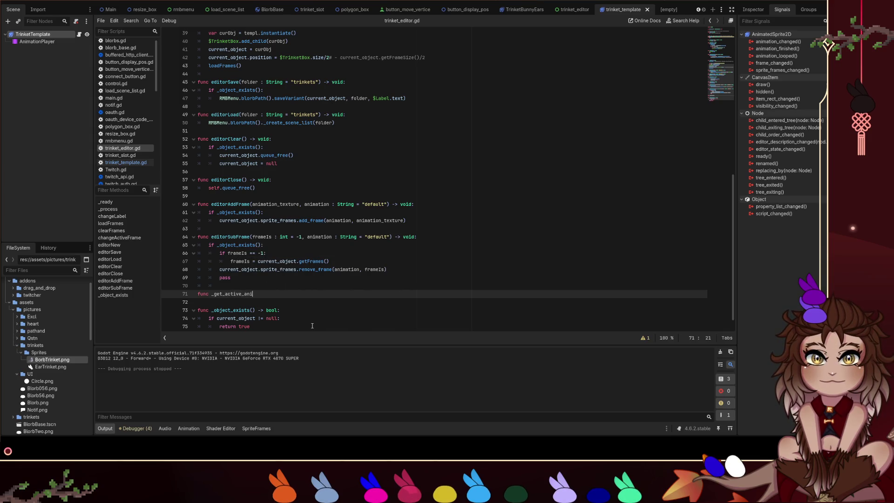
pyautogui.write('(')
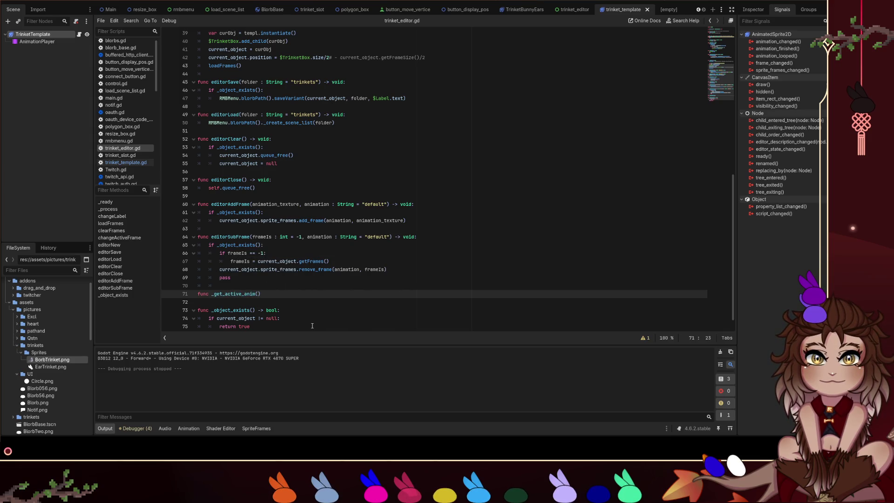
pyautogui.write('-> p')
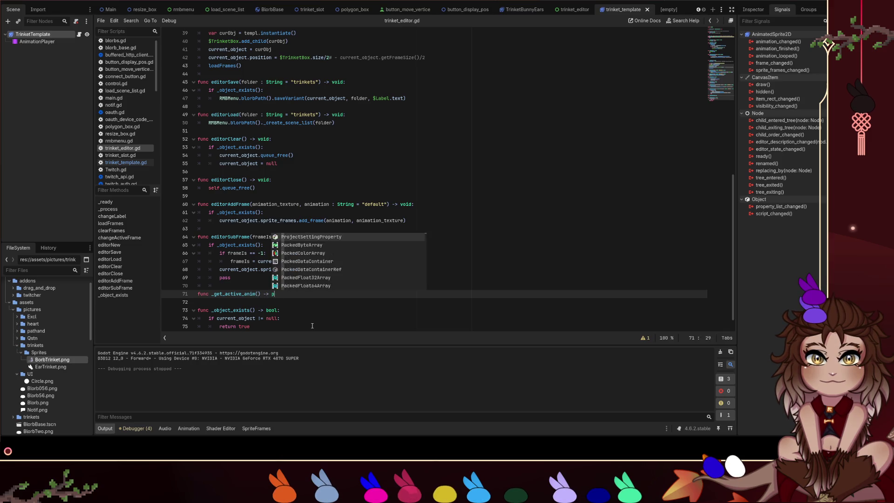
pyautogui.write('"')
pyautogui.write('String')
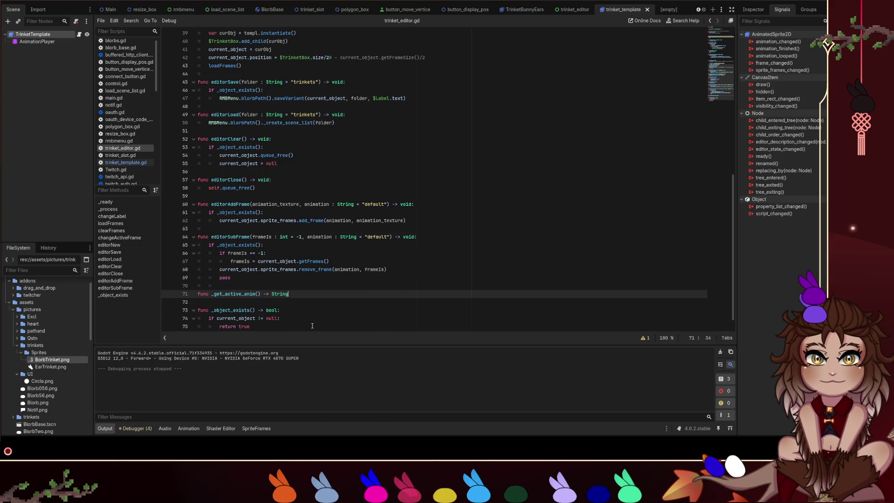
pyautogui.write(':')
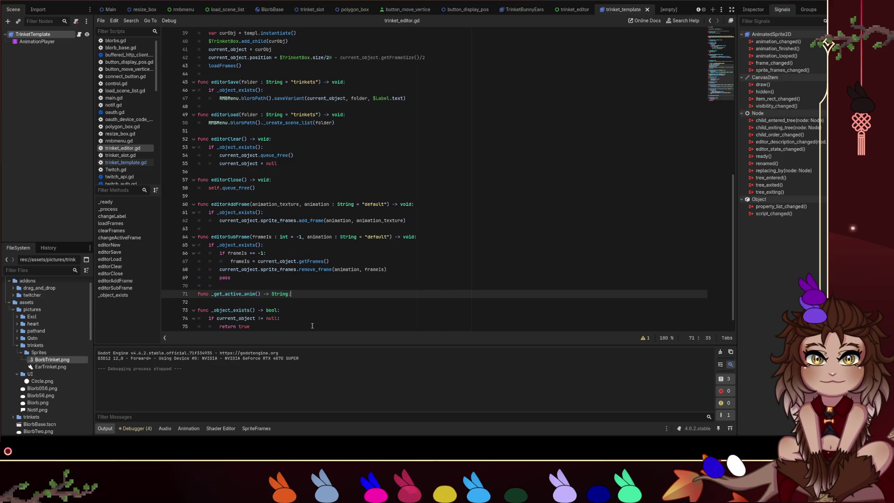
pyautogui.press('Return')
pyautogui.write('pass')
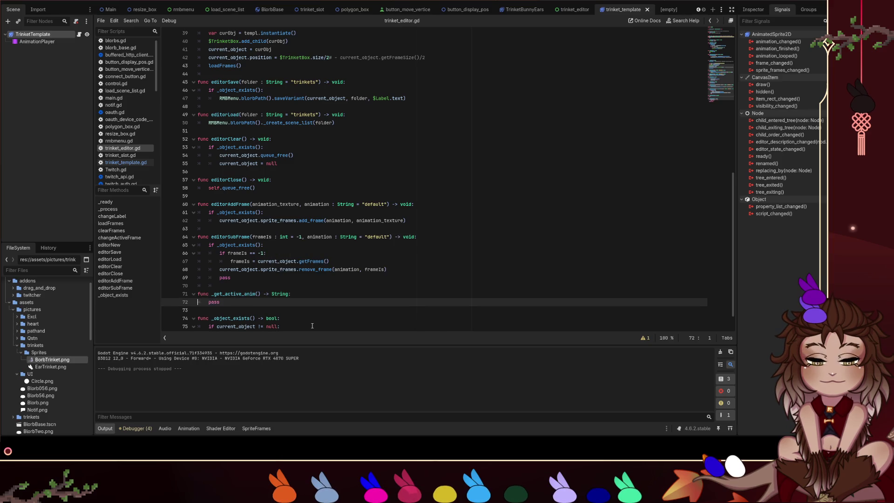
pyautogui.hotkey('ctrl', 'z')
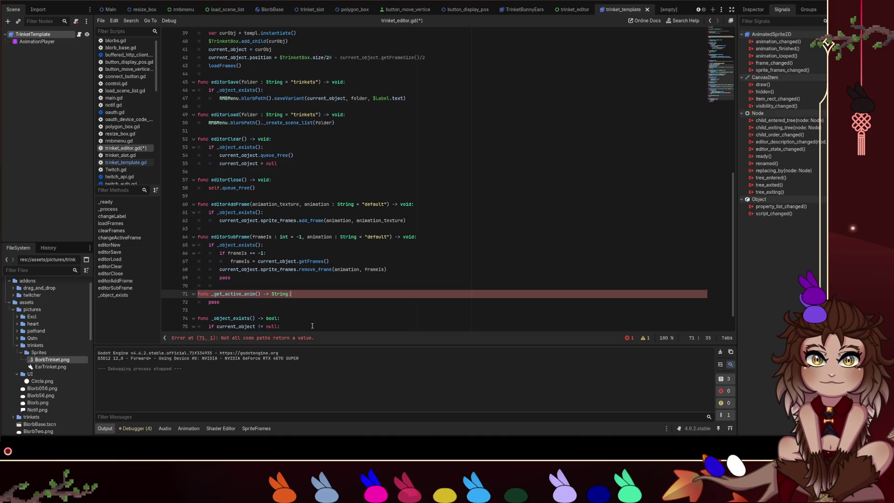
pyautogui.press('Down')
pyautogui.hotkey('ctrl', 'shift', 'Left')
pyautogui.write('r')
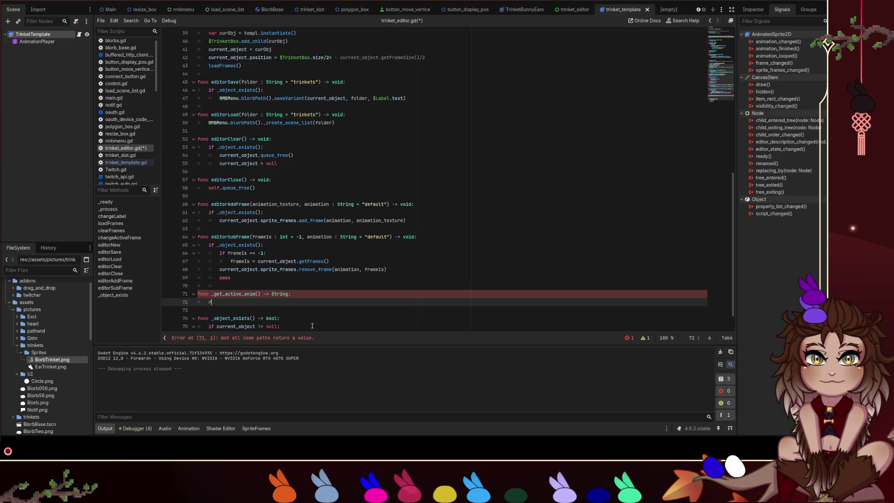
pyautogui.write('eturn ret')
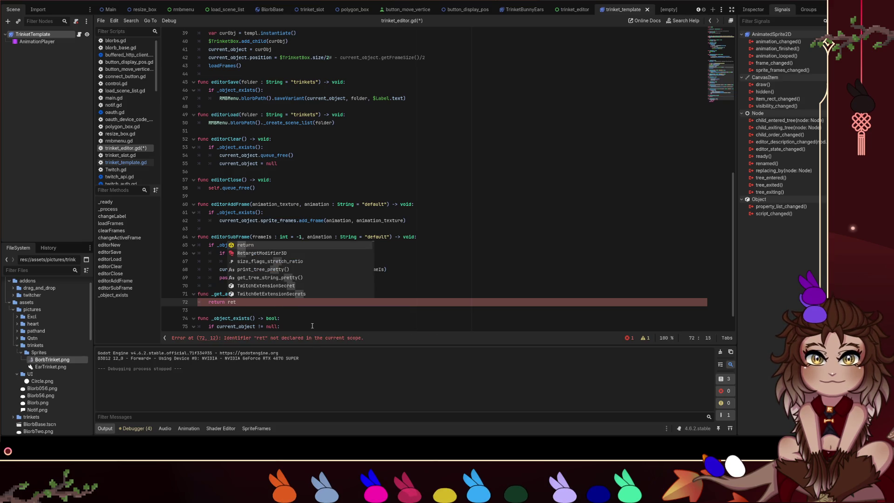
# Declare var ret : String = " " on a new line above return ret.
pyautogui.press('Home')
pyautogui.press('Home')
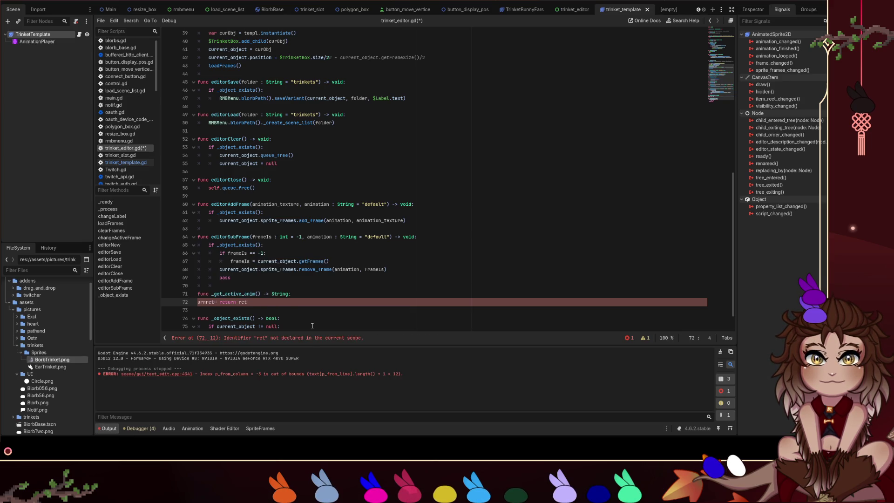
pyautogui.press('Return')
pyautogui.press('Up')
pyautogui.press('Tab')
pyautogui.write('ret = ')
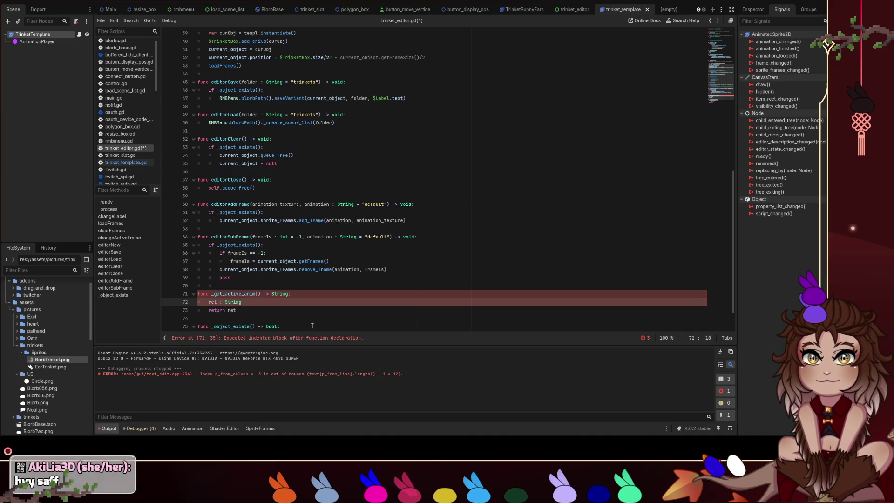
pyautogui.write(' String = "')
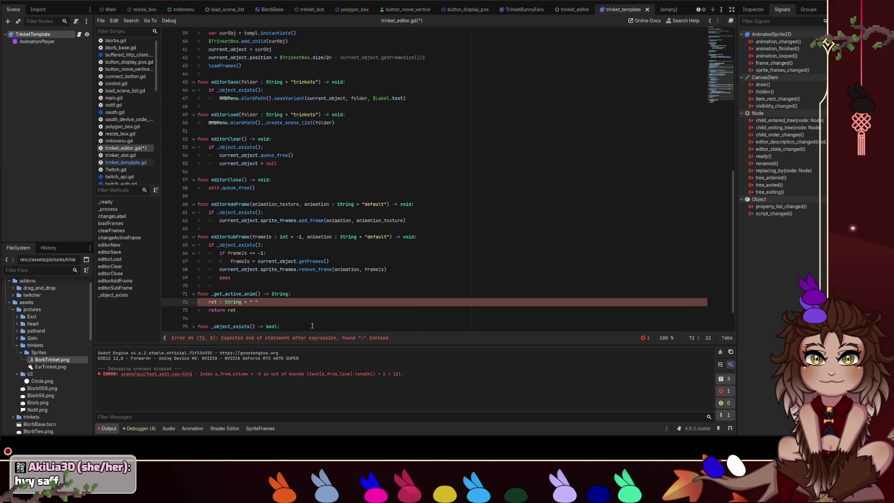
pyautogui.press('Left')
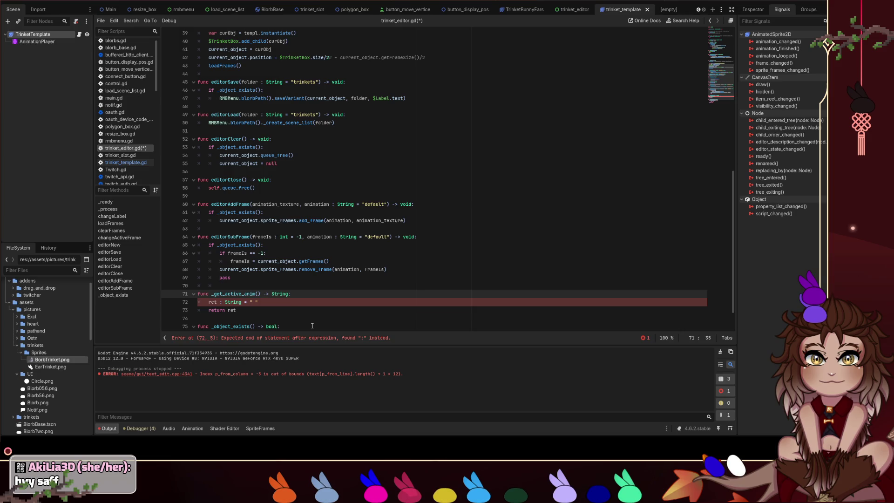
pyautogui.press('Down')
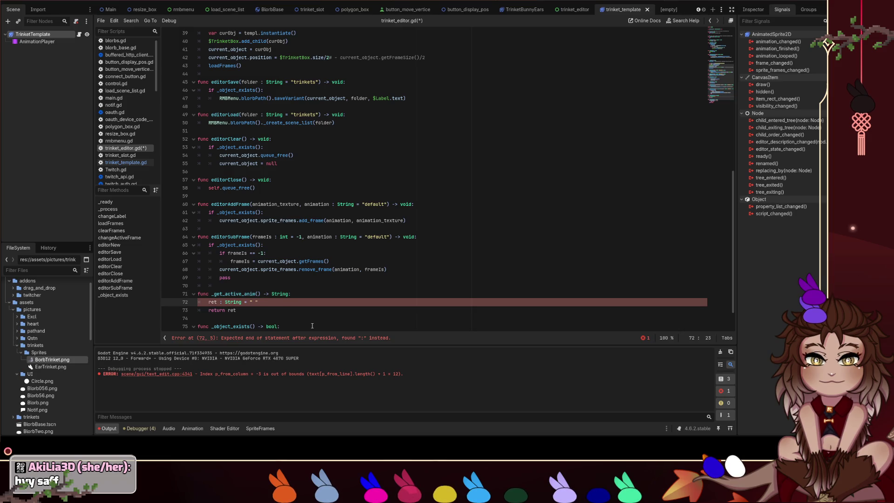
pyautogui.press('Left')
pyautogui.press('Left')
pyautogui.press('Left')
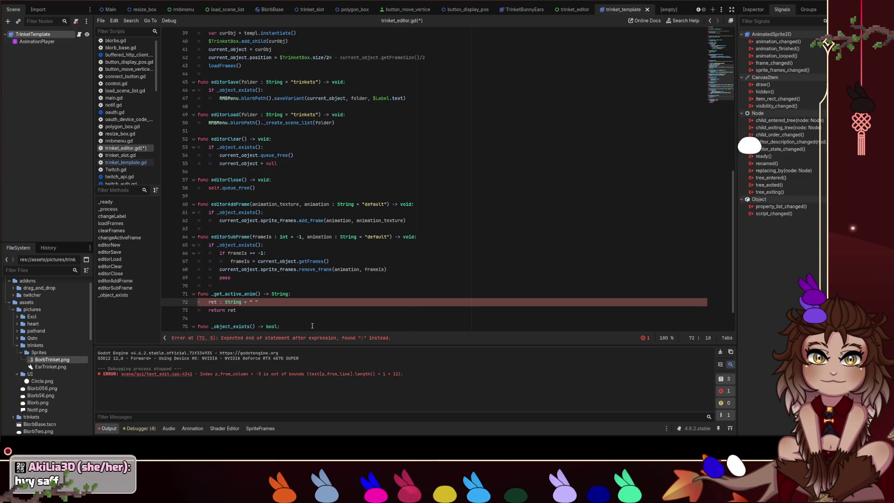
pyautogui.press('Home')
pyautogui.write('var')
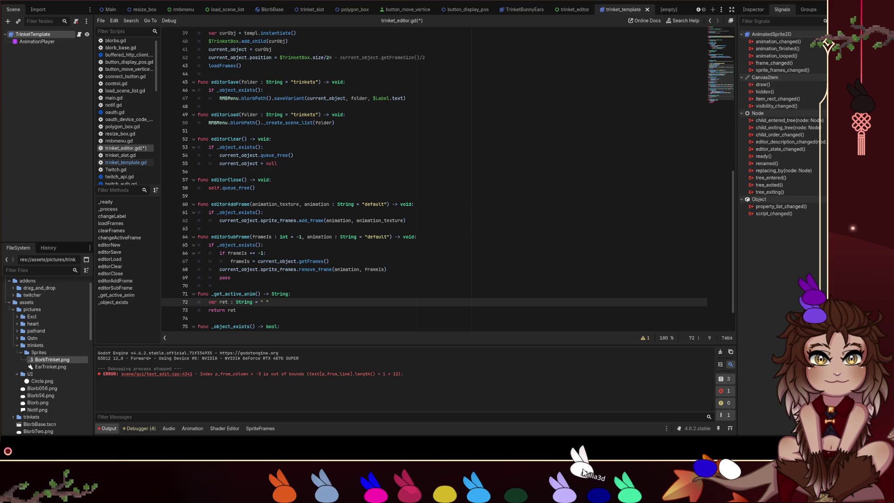
# Replace ret's empty-string initializer on line 72 with the start of a $ node path.
pyautogui.moveTo(744, 442)
pyautogui.mouseDown()
pyautogui.moveTo(523, 416)
pyautogui.moveTo(479, 472)
pyautogui.moveTo(465, 477)
pyautogui.mouseUp()
pyautogui.moveTo(520, 379)
pyautogui.mouseDown()
pyautogui.moveTo(448, 383)
pyautogui.moveTo(377, 405)
pyautogui.moveTo(320, 435)
pyautogui.moveTo(305, 479)
pyautogui.mouseUp()
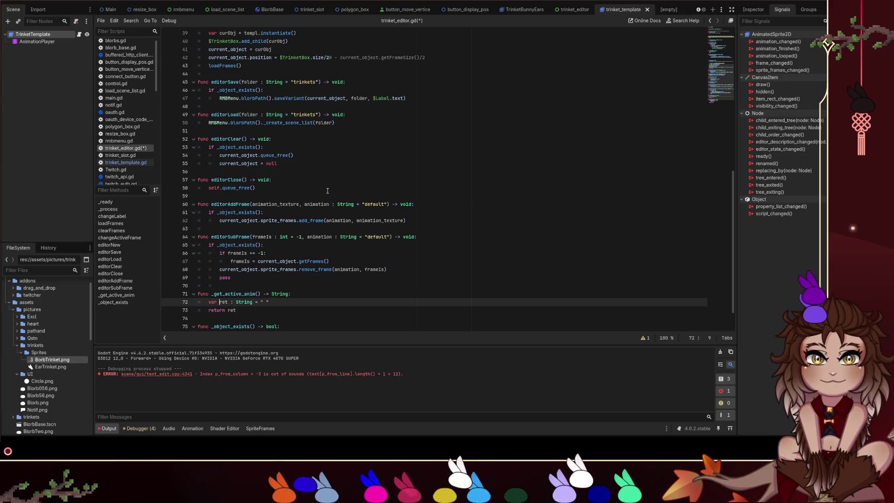
pyautogui.scroll(-2, 280, 259)
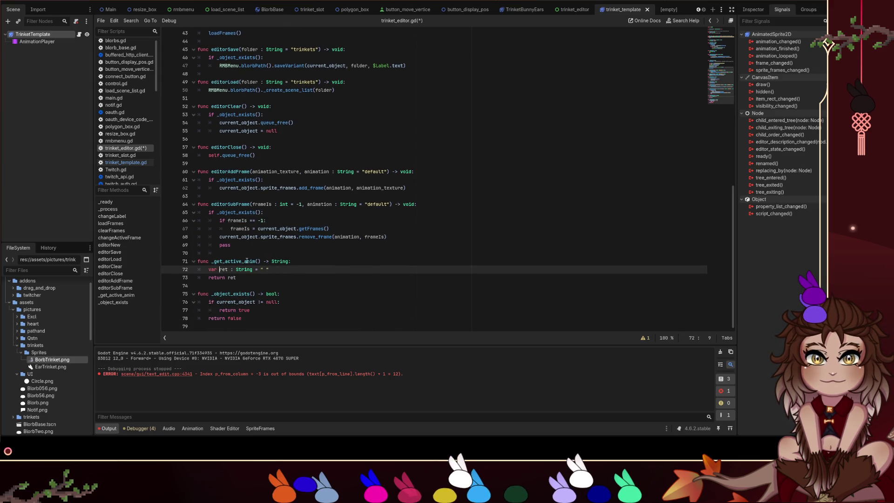
pyautogui.doubleClick(247, 262)
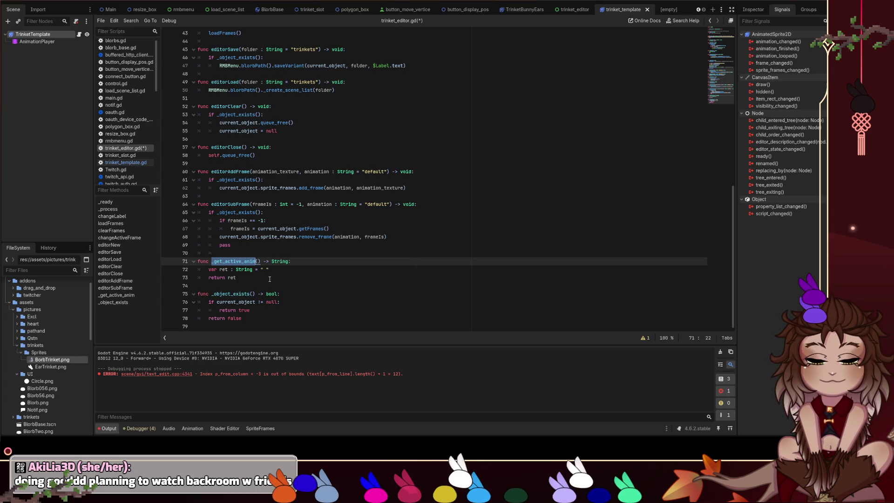
pyautogui.click(270, 279)
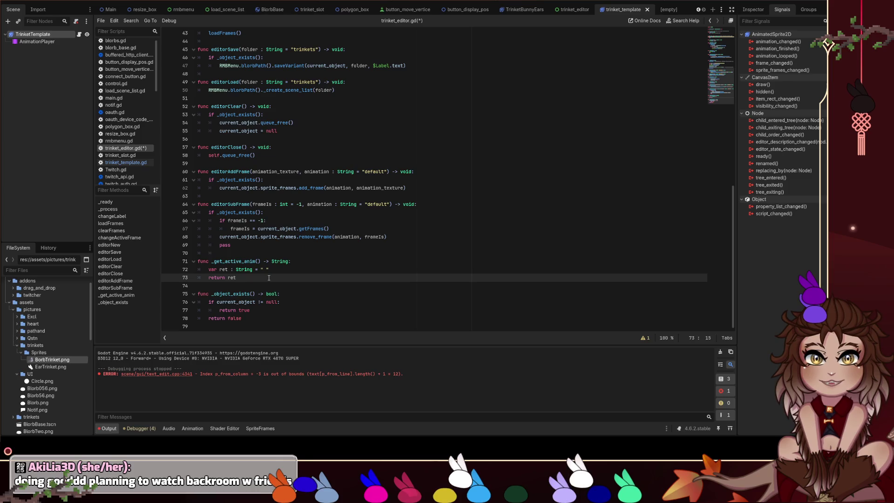
pyautogui.click(277, 270)
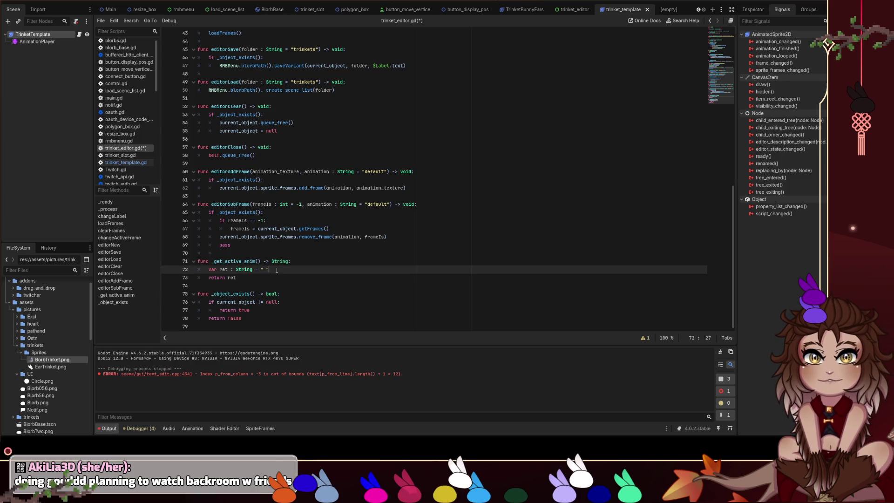
pyautogui.press('BackSpace')
pyautogui.press('BackSpace')
pyautogui.press('BackSpace')
pyautogui.write('$')
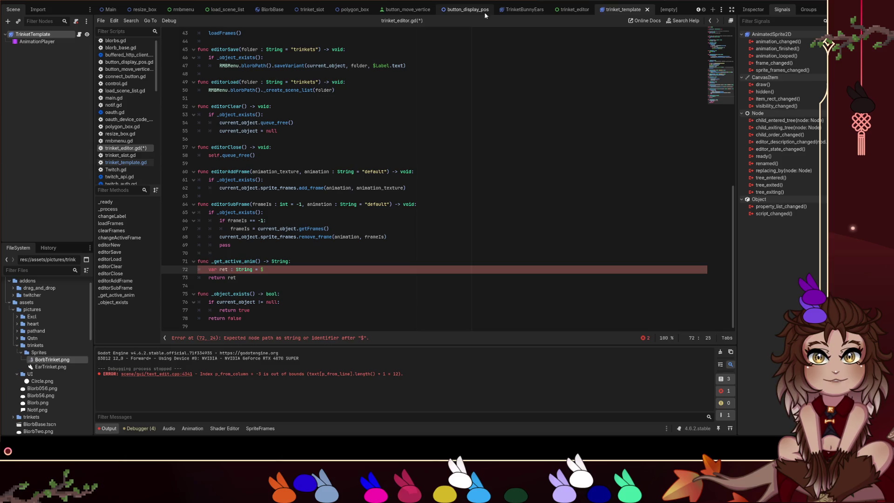
# Show the trinket_editor scene's nodes and try $AnimationList. autocompletion suggestions.
pyautogui.click(564, 9)
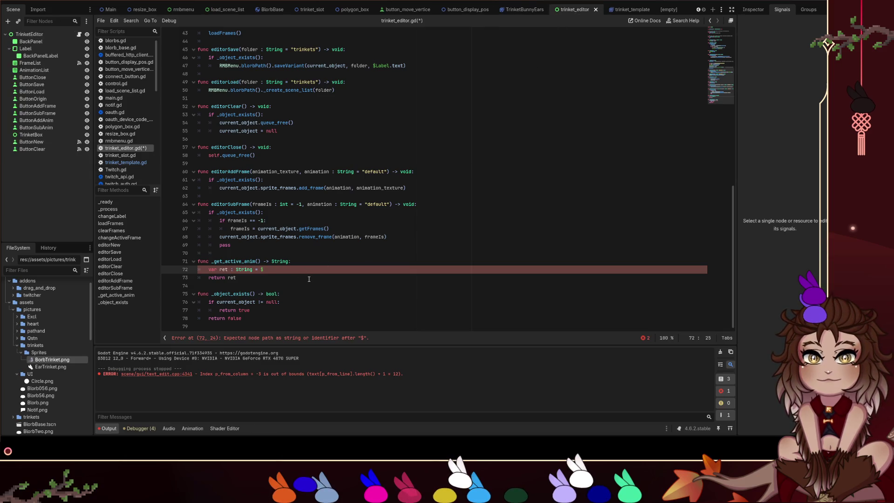
pyautogui.write('AnimationList.')
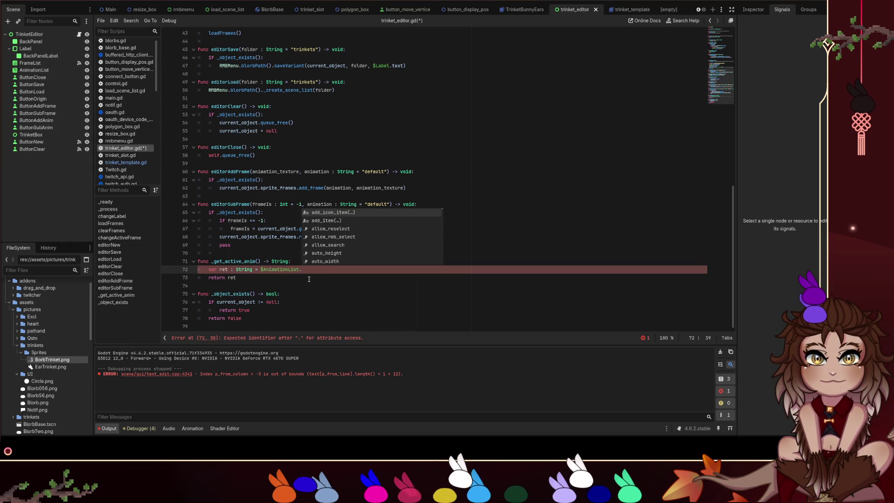
pyautogui.scroll(-2, 358, 235)
pyautogui.scroll(-6, 358, 236)
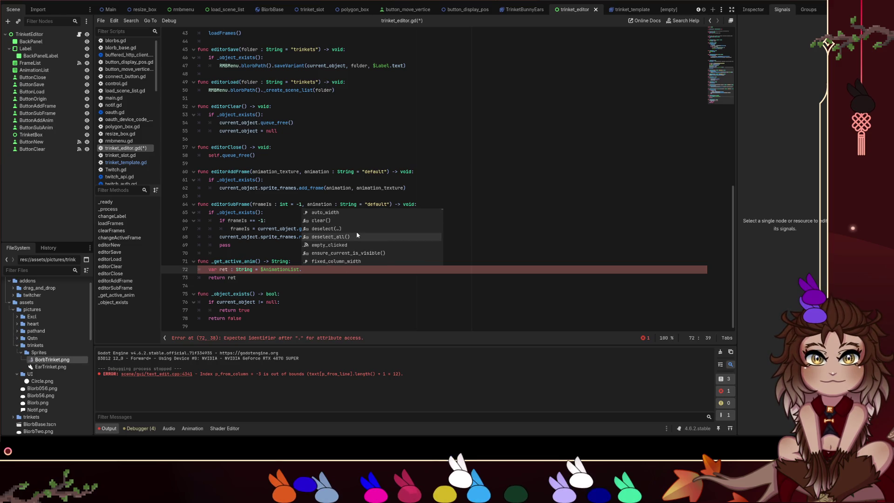
pyautogui.scroll(-10, 358, 235)
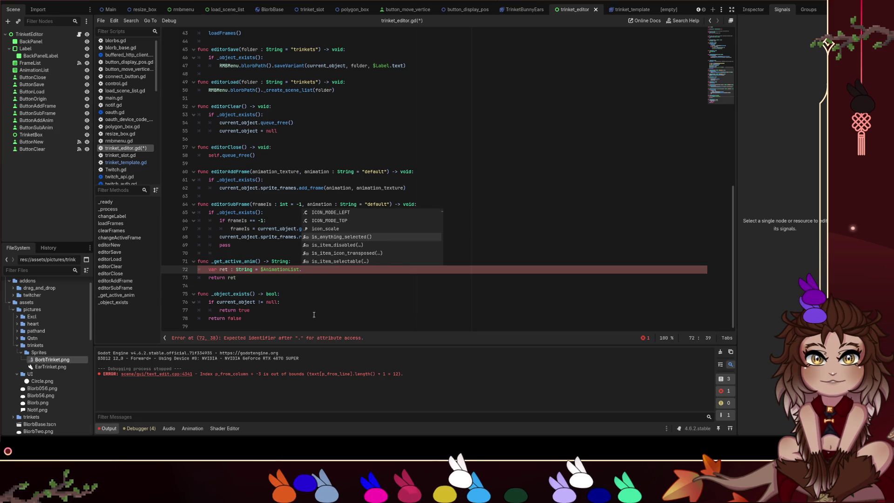
pyautogui.press('Escape')
# Delete lines 71–73 of _get_active_anim and begin a setActiveAnimation function in its place.
pyautogui.click(305, 277)
pyautogui.moveTo(305, 276)
pyautogui.mouseDown()
pyautogui.moveTo(198, 259)
pyautogui.moveTo(212, 263)
pyautogui.moveTo(182, 266)
pyautogui.moveTo(207, 272)
pyautogui.mouseUp()
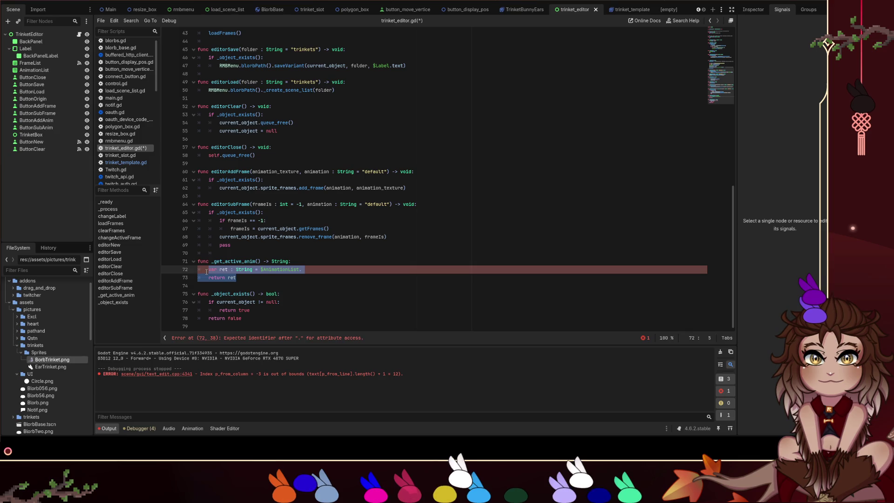
pyautogui.press('BackSpace')
pyautogui.hotkey('ctrl', 'shift', 'k')
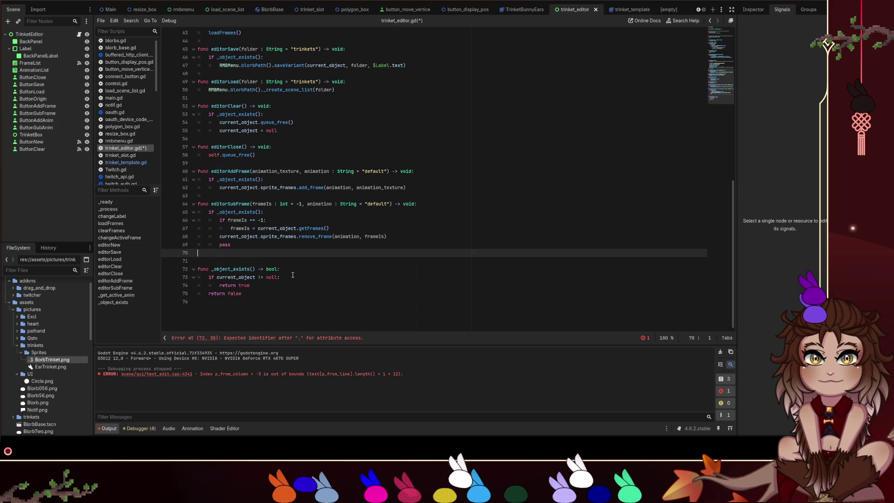
pyautogui.press('Return')
pyautogui.write('fu')
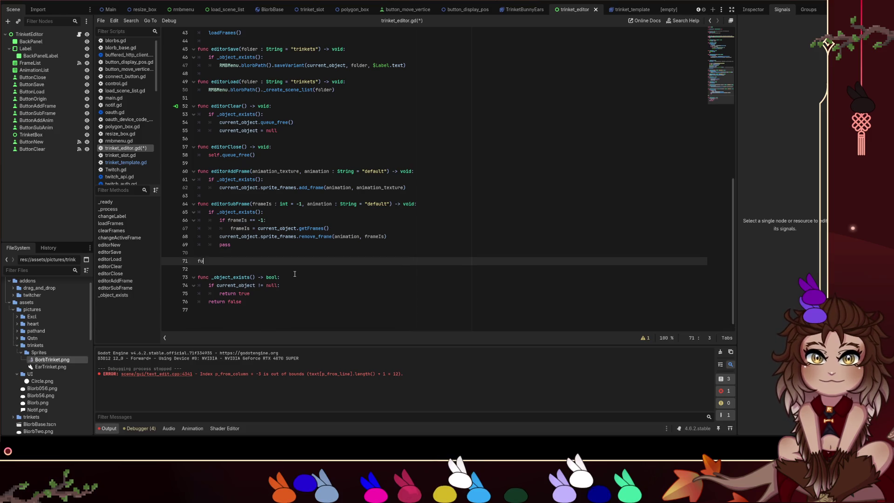
pyautogui.write('nc setActiveAnimation(')
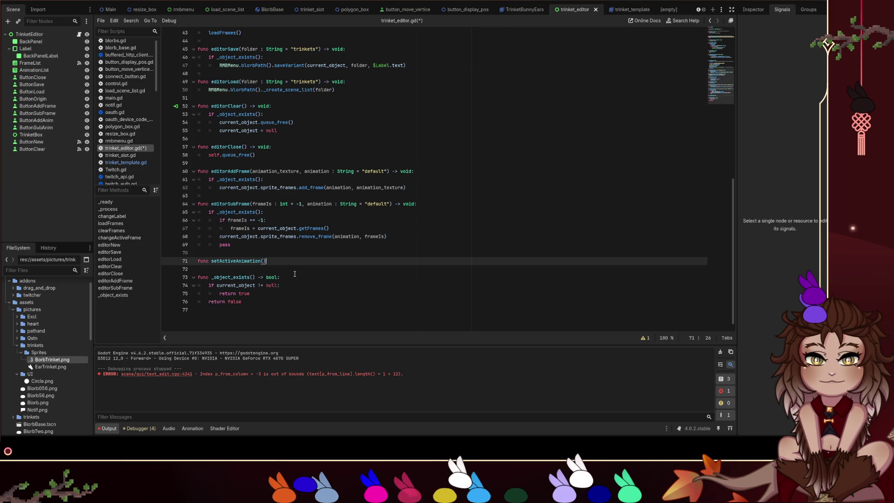
# Give setActiveAnimation an animName : String parameter and declare var current_anim : String = "default".
pyautogui.press('Left')
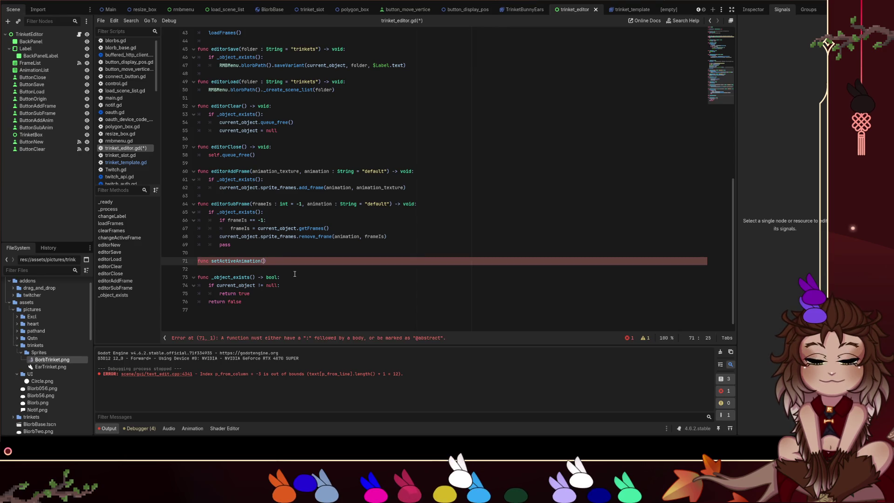
pyautogui.write('imName : String')
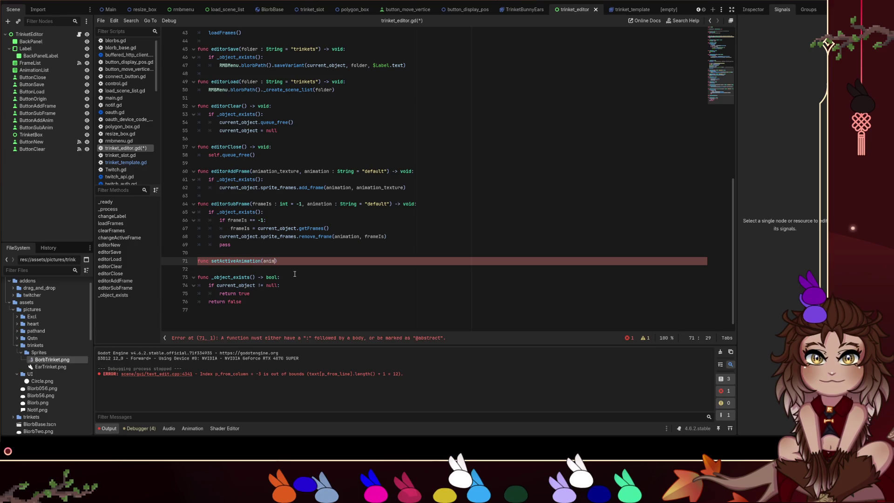
pyautogui.write(')')
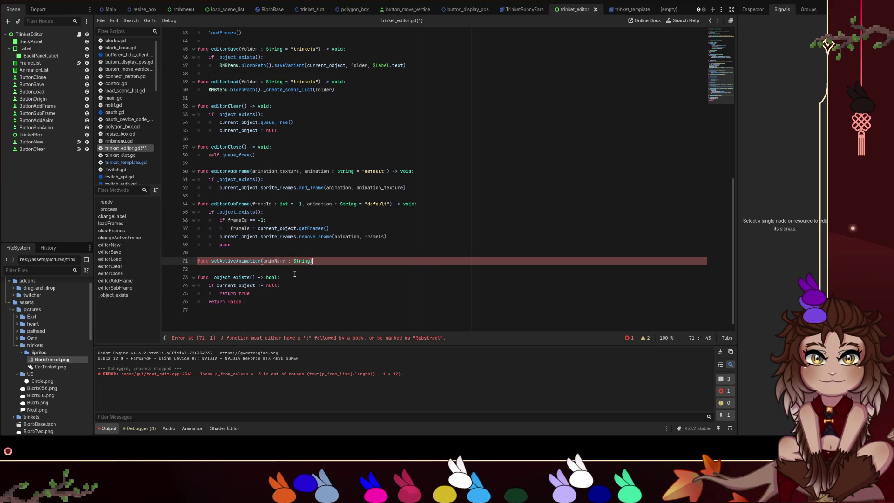
pyautogui.write(':')
pyautogui.press('Return')
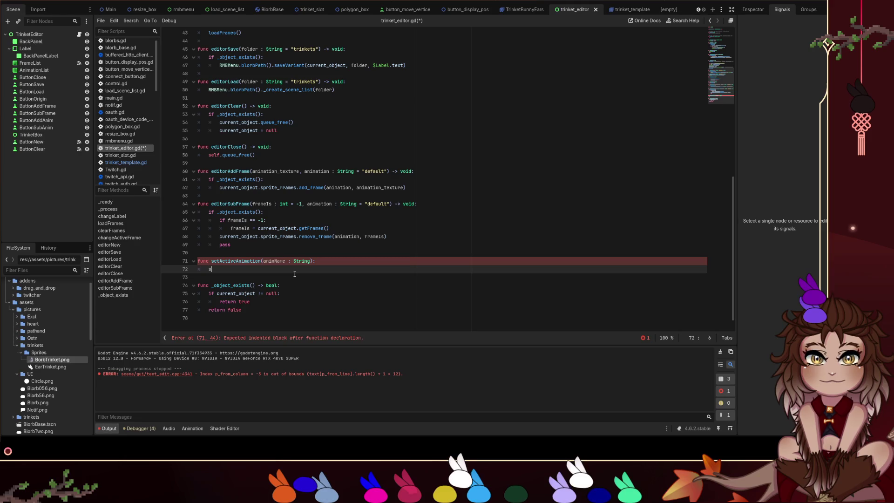
pyautogui.scroll(10, 294, 274)
pyautogui.click(321, 52)
pyautogui.press('Return')
pyautogui.write('var current_anim : String = "default')
pyautogui.hotkey('ctrl', 's')
# Make setActiveAnimation's body current_anim = animName and save the script.
pyautogui.doubleClick(225, 57)
pyautogui.hotkey('ctrl', 'c')
pyautogui.scroll(-10, 316, 224)
pyautogui.click(298, 294)
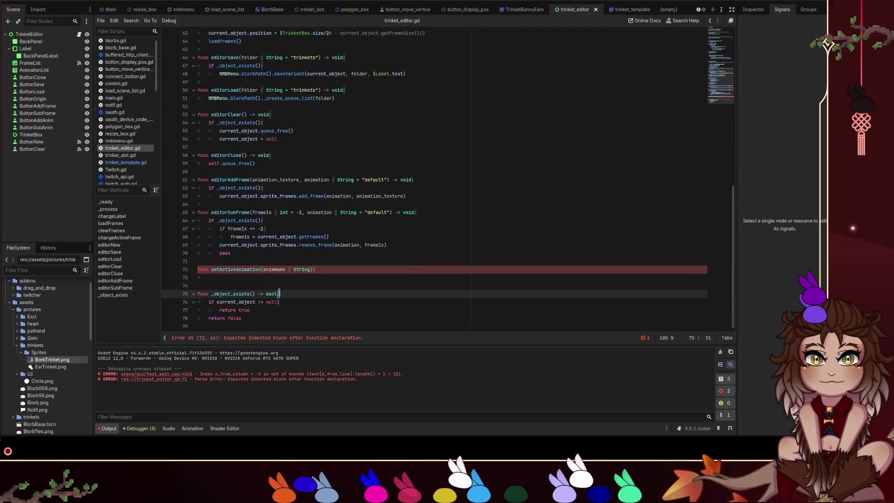
pyautogui.click(284, 279)
pyautogui.hotkey('ctrl', 'v')
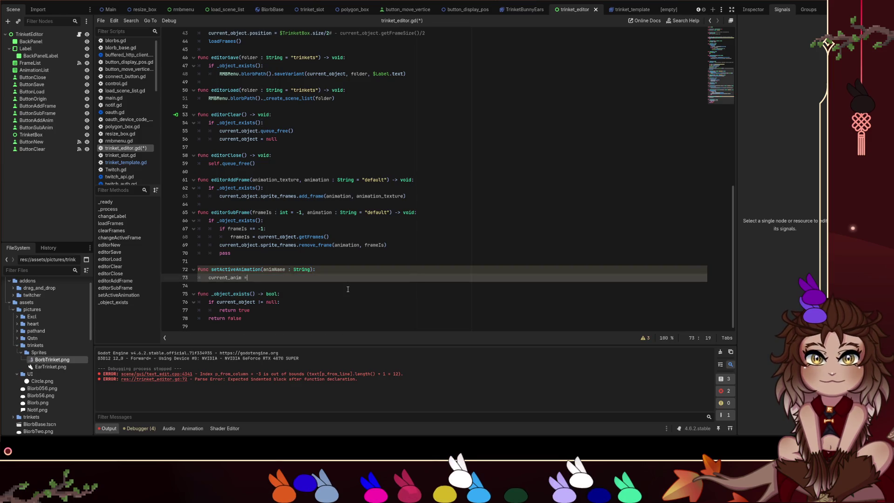
pyautogui.write('= anim')
pyautogui.press('Return')
pyautogui.hotkey('ctrl', 's')
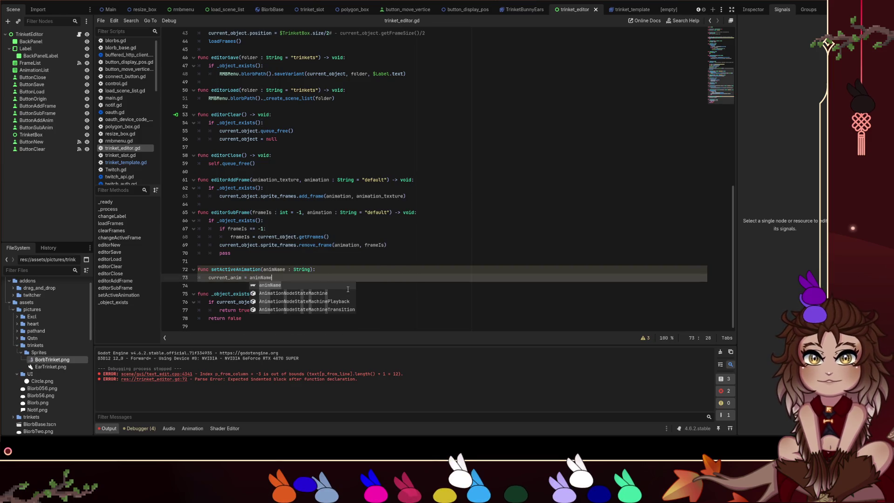
pyautogui.click(447, 232)
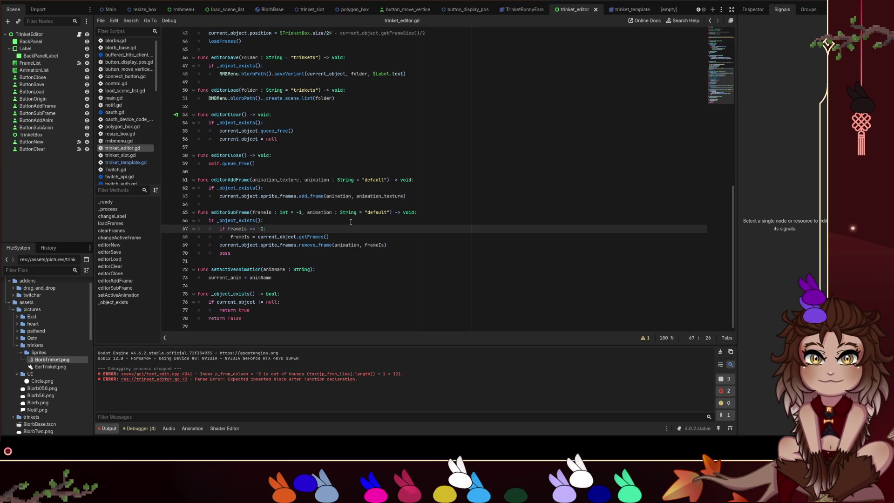
# Delete the pass on line 70 in editorSubFrame and the blank line 33 after changeActiveFrame.
pyautogui.click(291, 253)
pyautogui.tripleClick(222, 254)
pyautogui.press('BackSpace')
pyautogui.press('BackSpace')
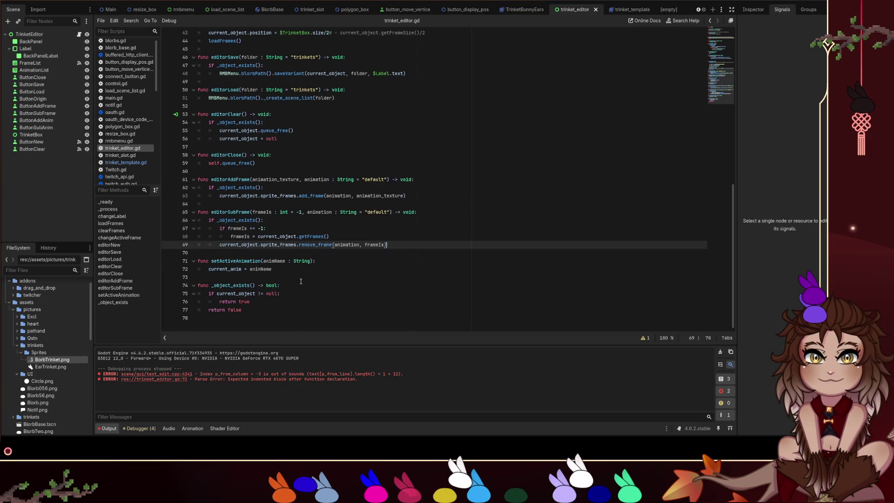
pyautogui.scroll(7, 300, 281)
pyautogui.scroll(2, 301, 281)
pyautogui.click(269, 187)
pyautogui.press('BackSpace')
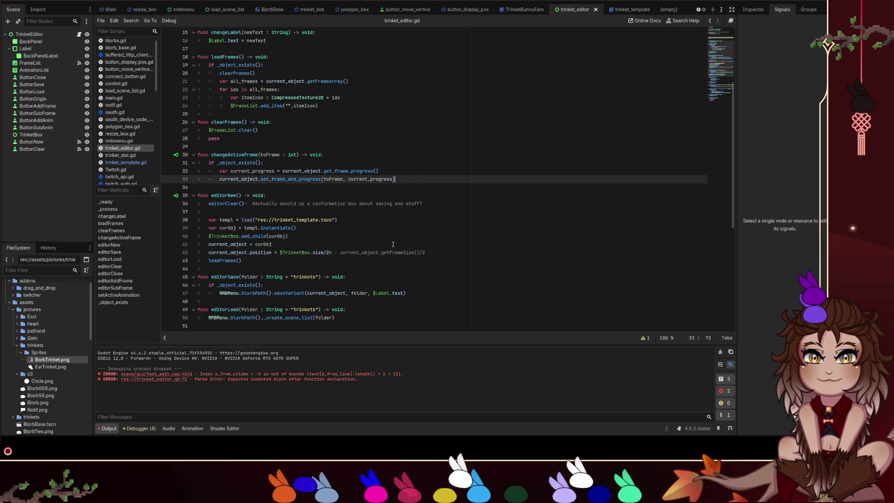
# Delete the pass statement from clearFrames.
pyautogui.scroll(1, 392, 244)
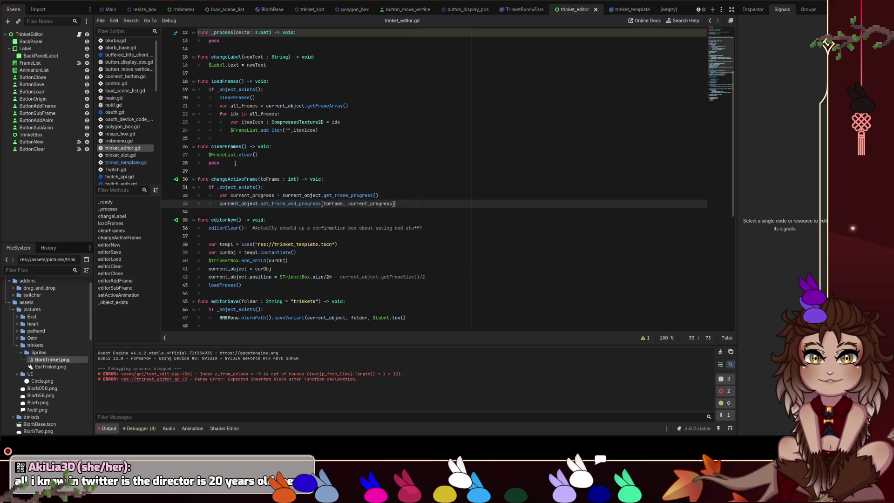
pyautogui.moveTo(234, 163); pyautogui.dragTo(163, 160)
pyautogui.press('BackSpace')
pyautogui.press('BackSpace')
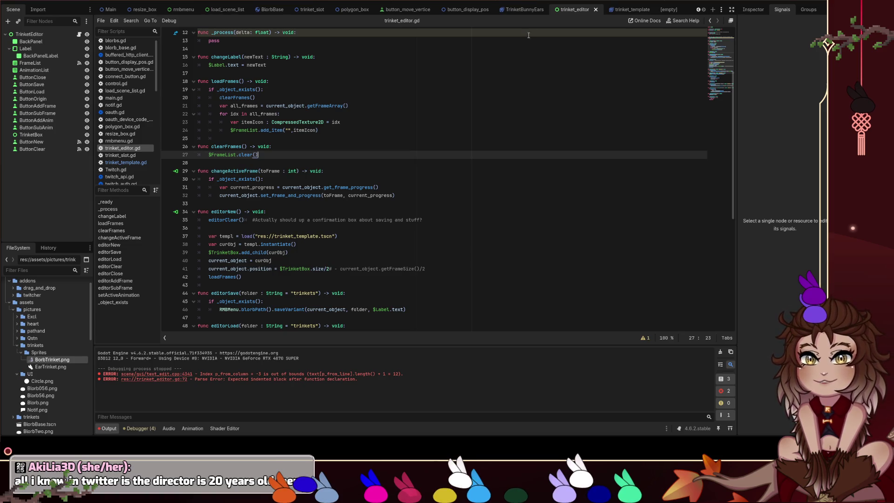
# Clear the stray indentation on line 25 and remove the empty line 9.
pyautogui.scroll(4, 381, 103)
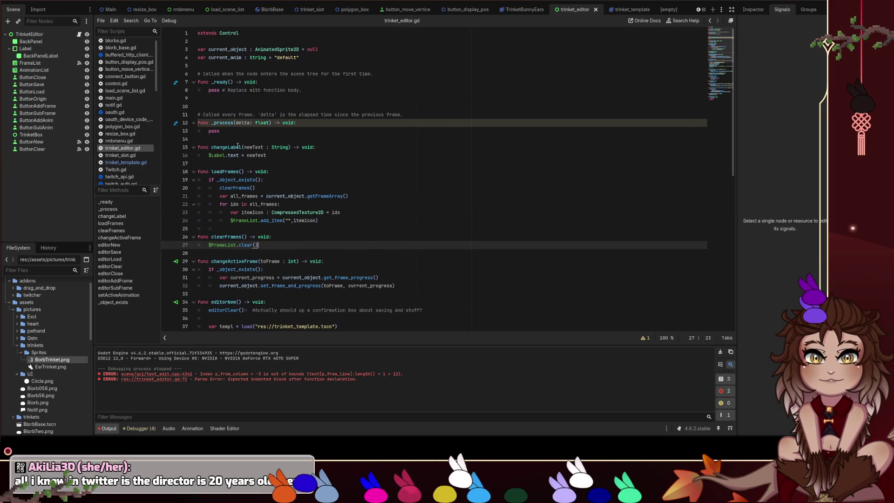
pyautogui.click(231, 228)
pyautogui.press('BackSpace')
pyautogui.press('BackSpace')
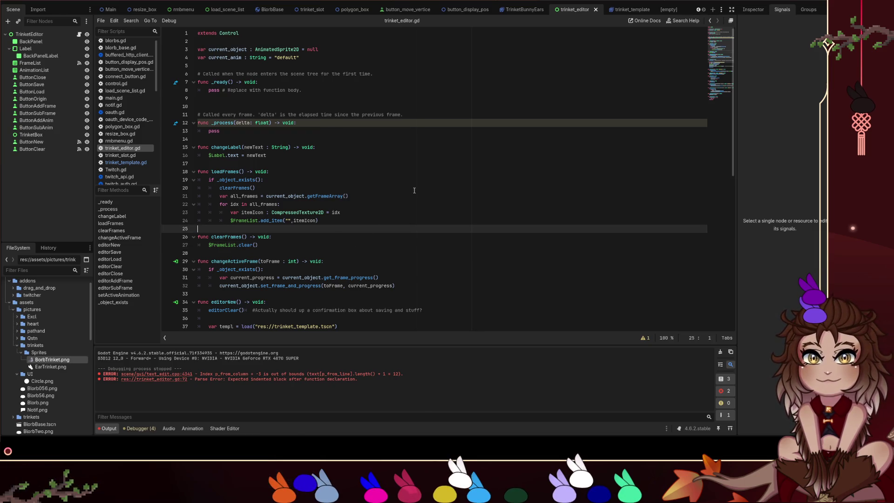
pyautogui.click(401, 196)
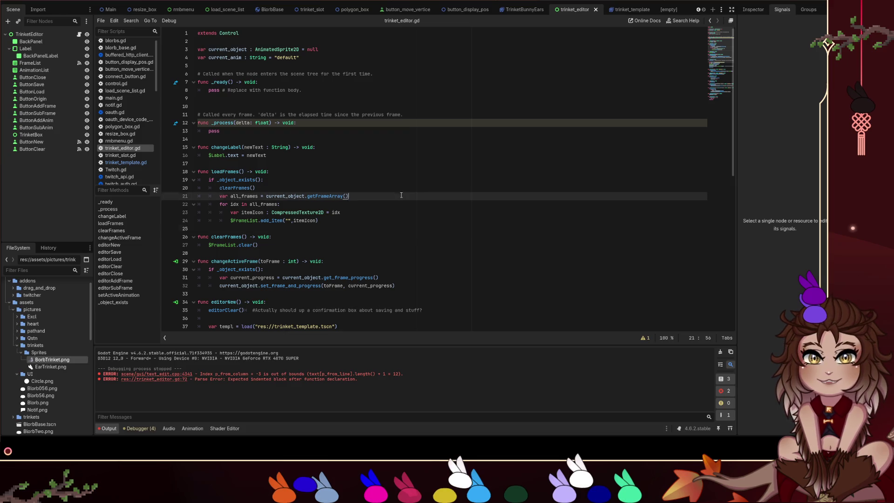
pyautogui.click(246, 99)
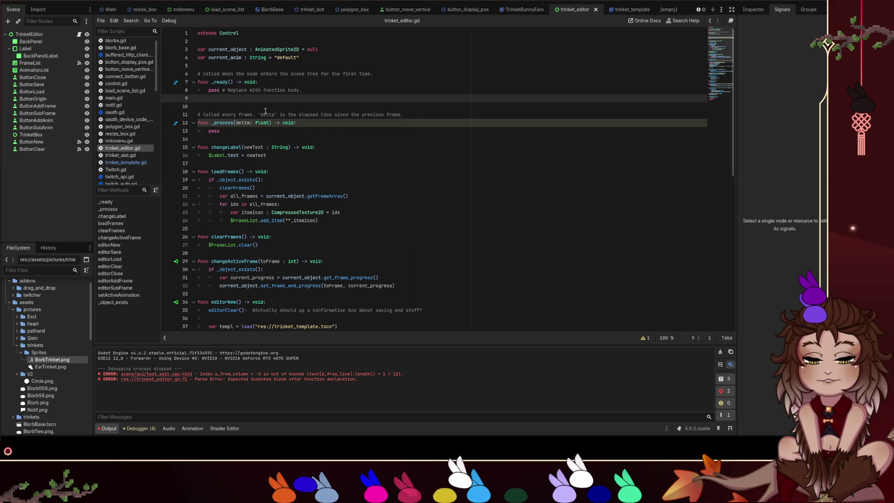
pyautogui.press('BackSpace')
pyautogui.scroll(-4, 449, 112)
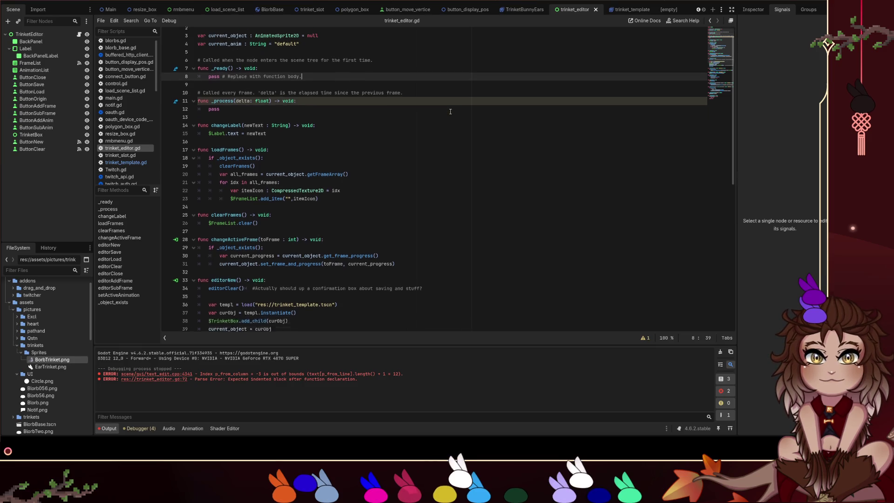
pyautogui.scroll(-2, 398, 137)
pyautogui.click(234, 222)
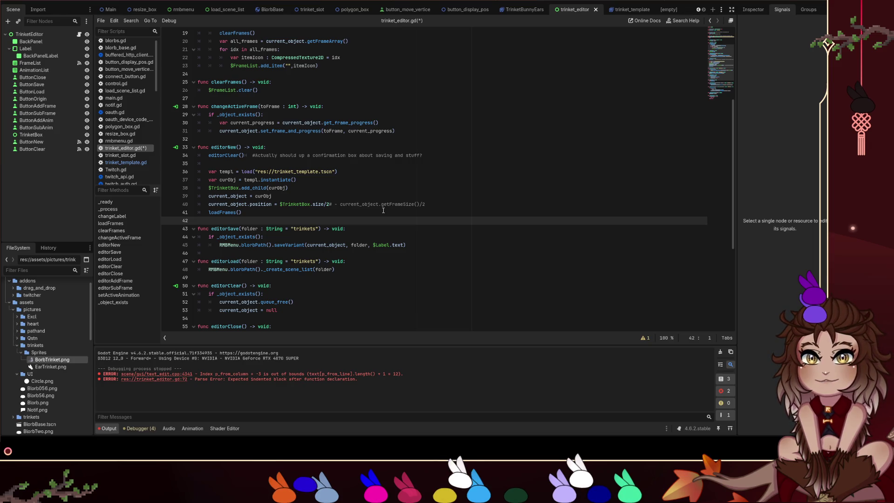
pyautogui.click(341, 254)
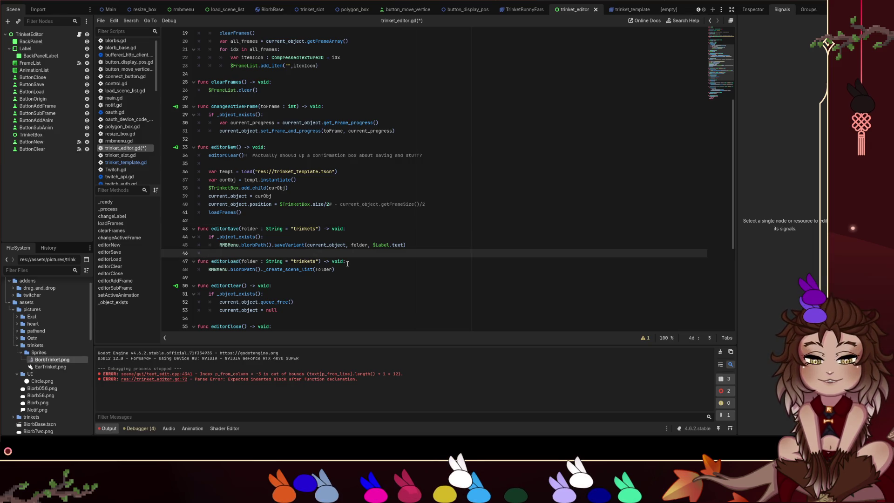
pyautogui.scroll(-1, 359, 257)
pyautogui.scroll(-1, 370, 245)
pyautogui.scroll(-3, 371, 245)
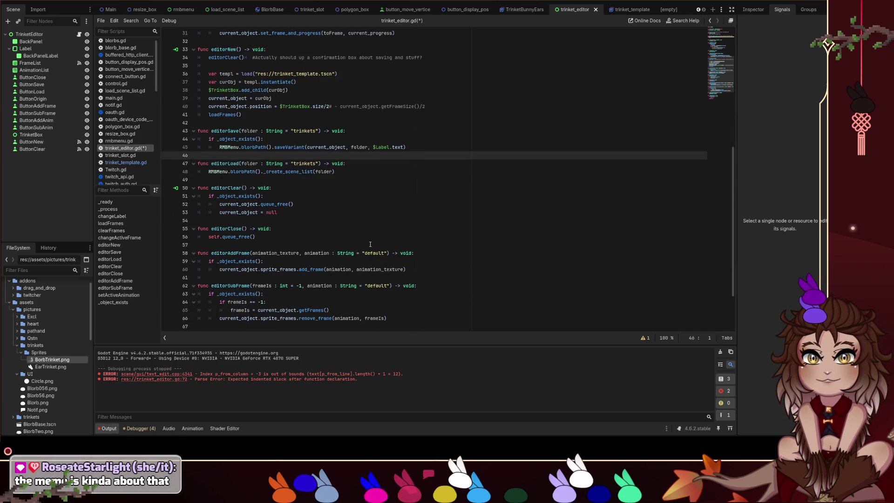
pyautogui.scroll(-1, 370, 244)
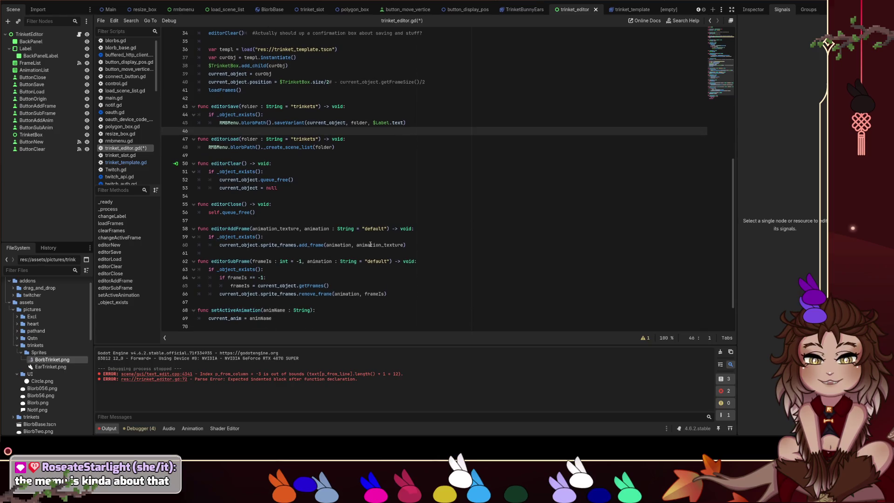
pyautogui.click(256, 255)
pyautogui.scroll(-2, 335, 277)
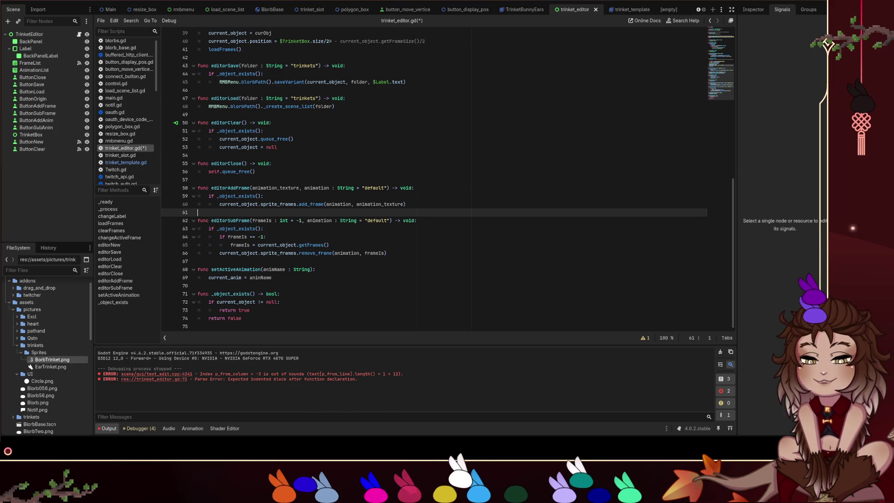
pyautogui.click(499, 141)
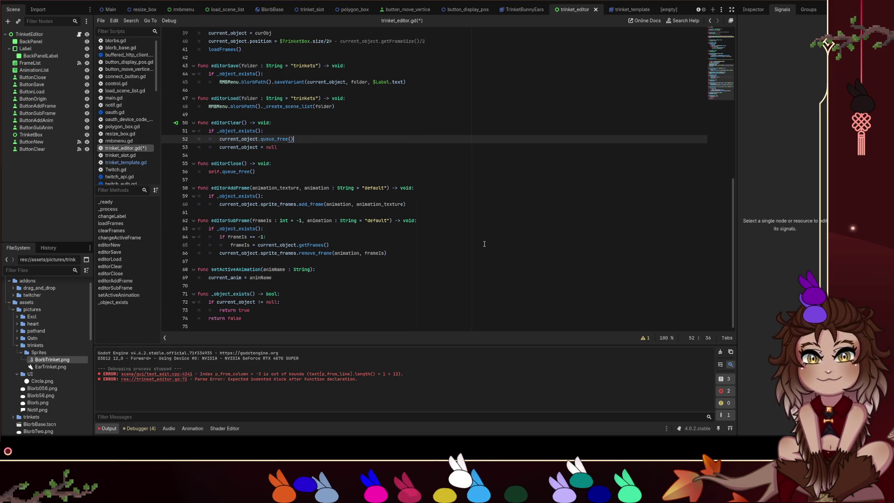
# Save trinket_editor.gd with its new _object_exists() function.
pyautogui.hotkey('ctrl', 's')
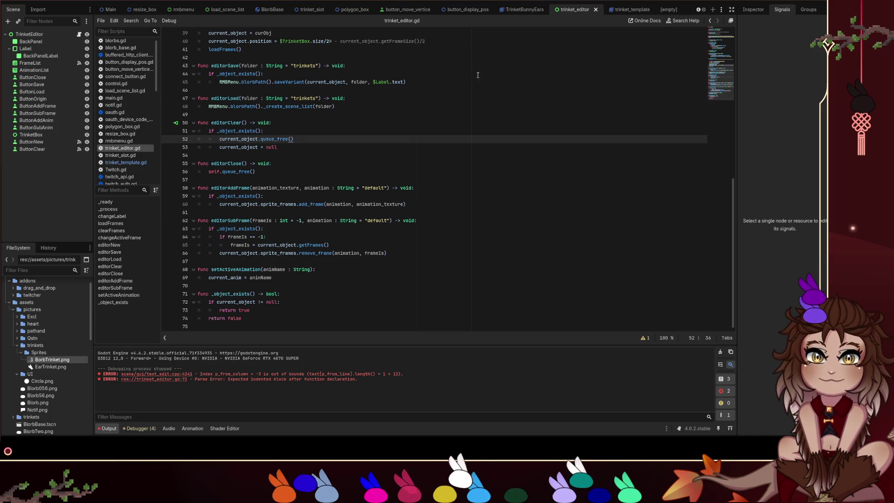
pyautogui.scroll(7, 404, 204)
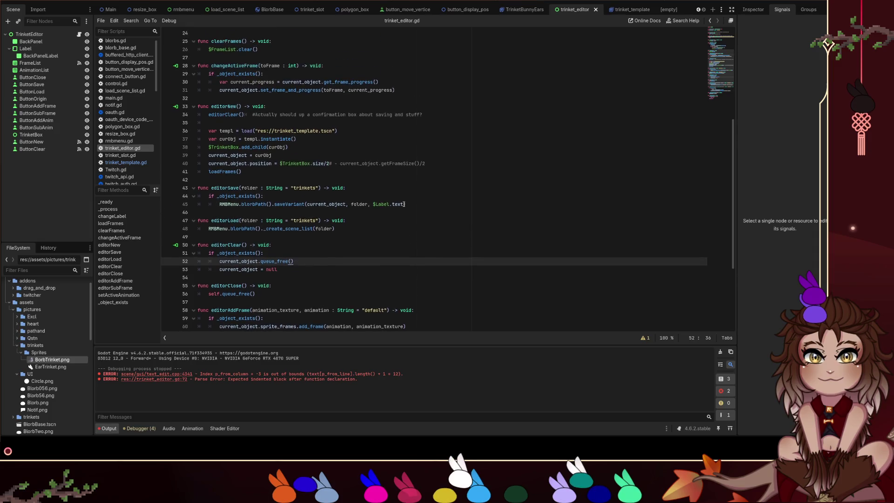
pyautogui.scroll(3, 403, 204)
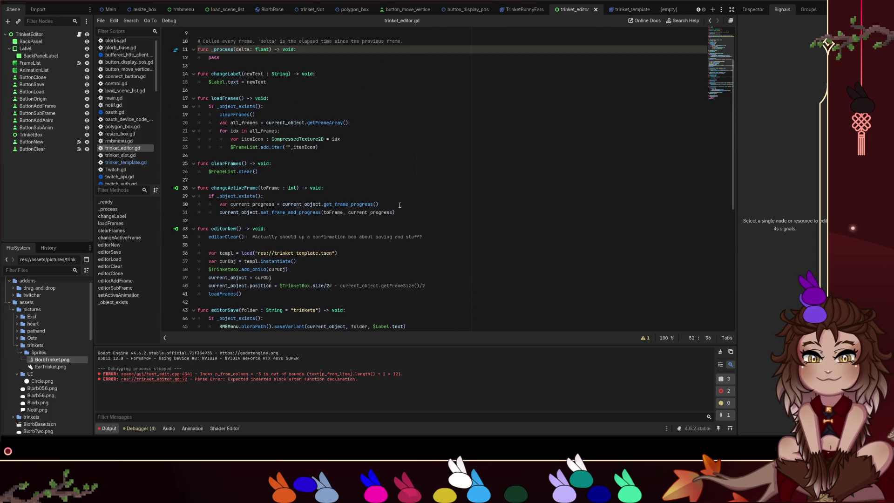
pyautogui.click(261, 180)
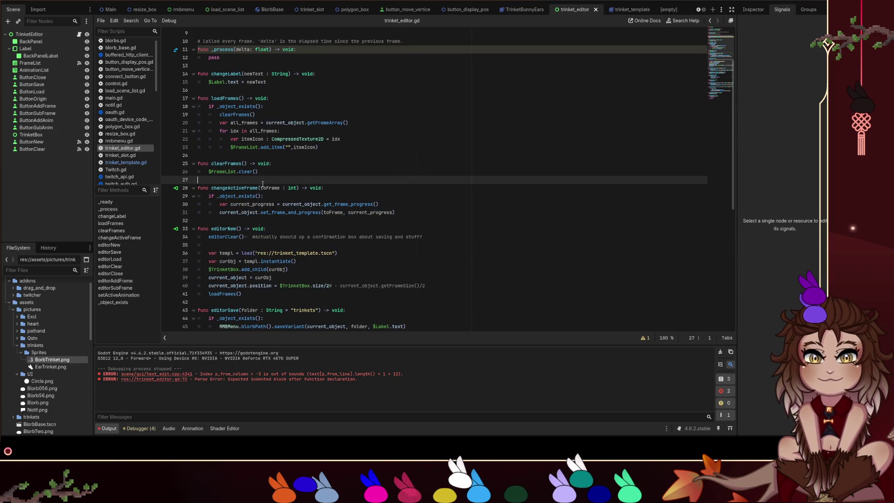
pyautogui.click(263, 221)
pyautogui.scroll(2, 288, 176)
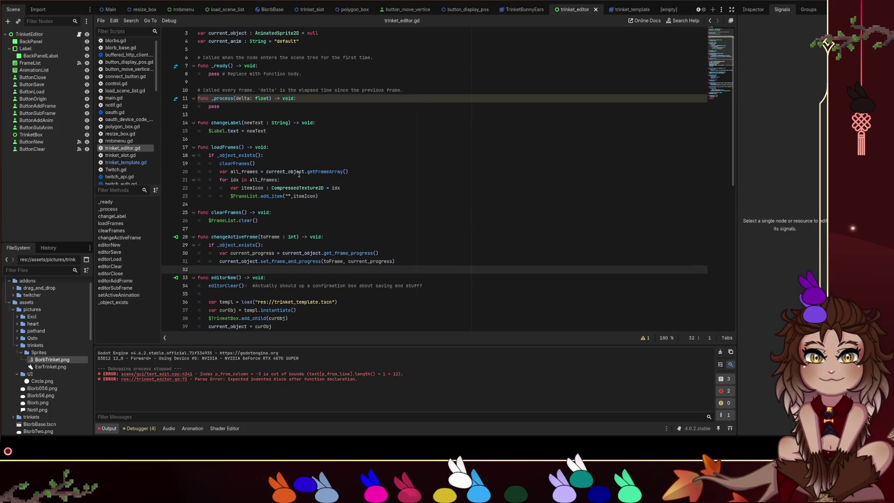
pyautogui.scroll(-10, 277, 154)
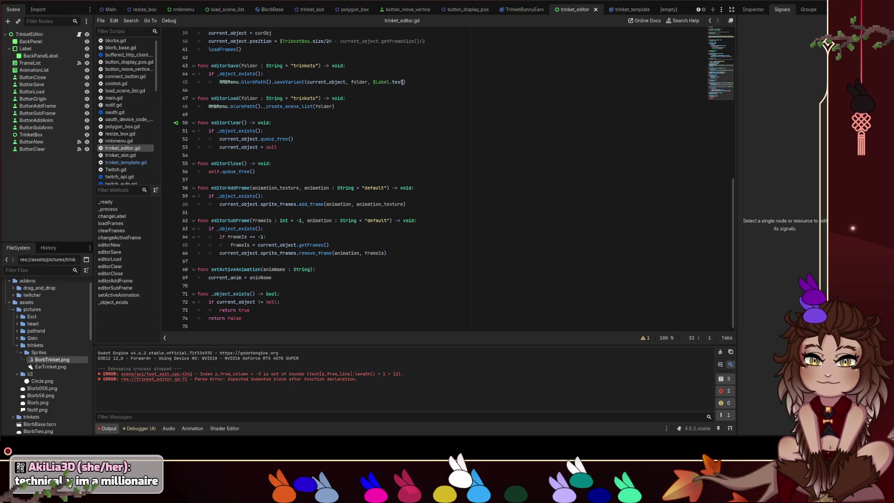
# Write _object_exists()-guarded editorAddFrame and editorSubFrame below editorClose using add_frame/remove_frame.
pyautogui.click(281, 162)
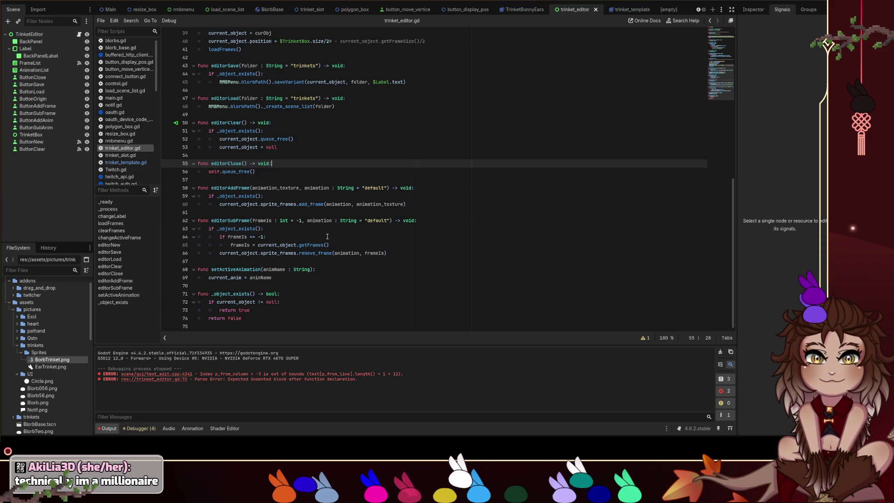
pyautogui.scroll(5, 327, 237)
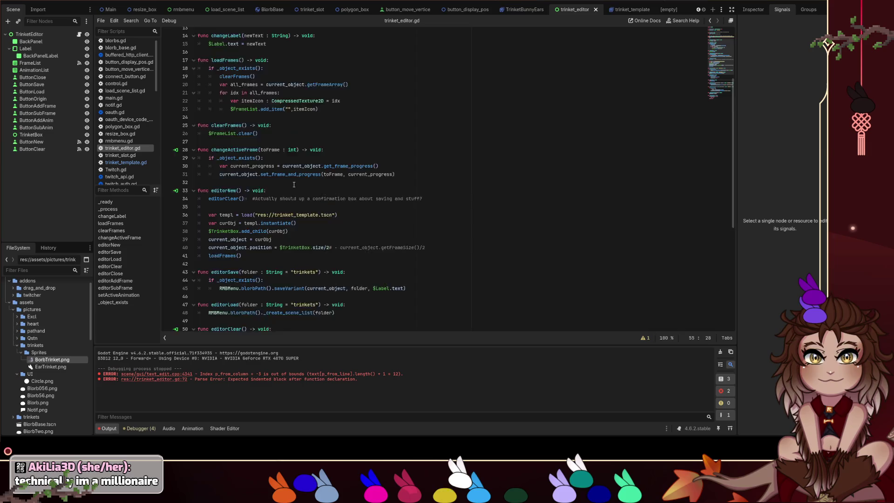
pyautogui.scroll(-5, 305, 251)
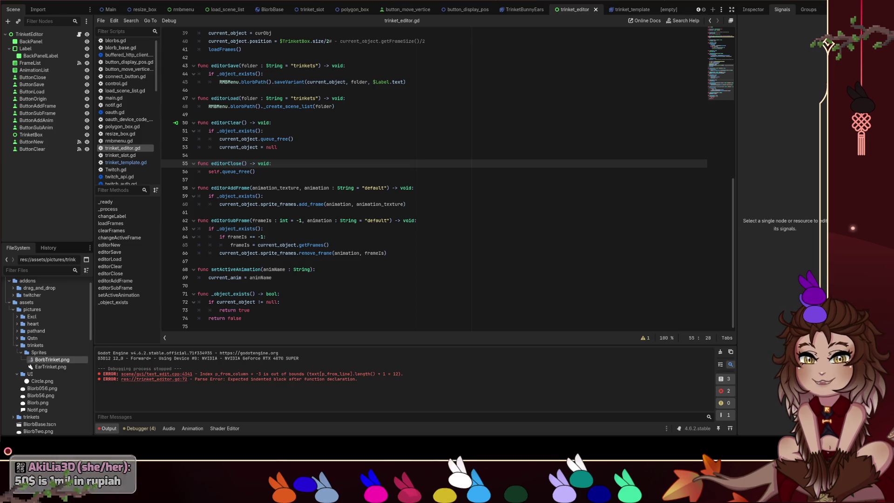
pyautogui.click(458, 180)
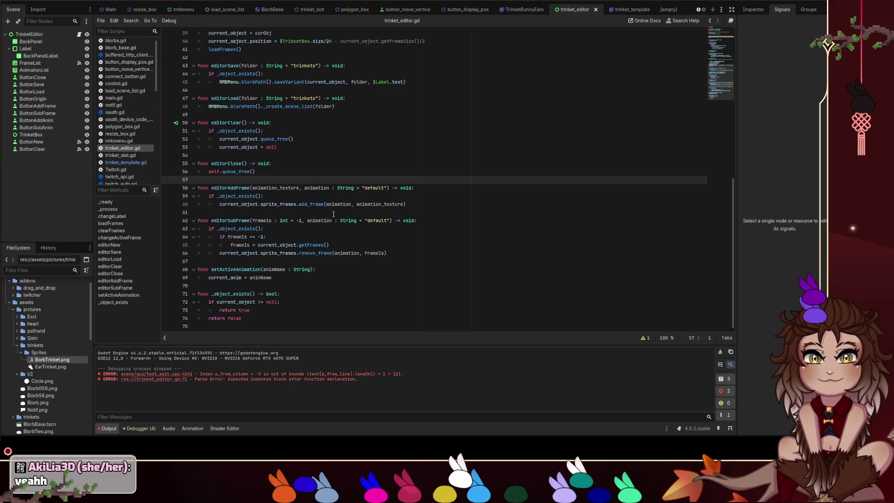
pyautogui.click(451, 203)
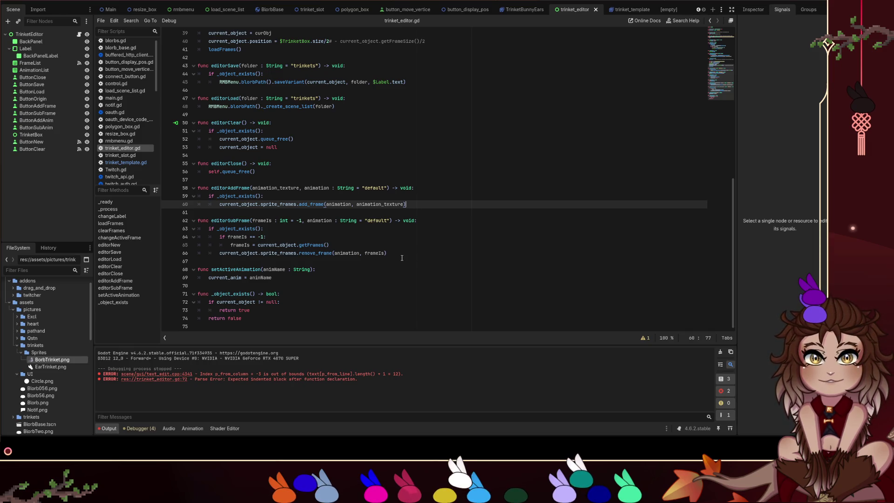
pyautogui.click(57, 65)
pyautogui.click(56, 70)
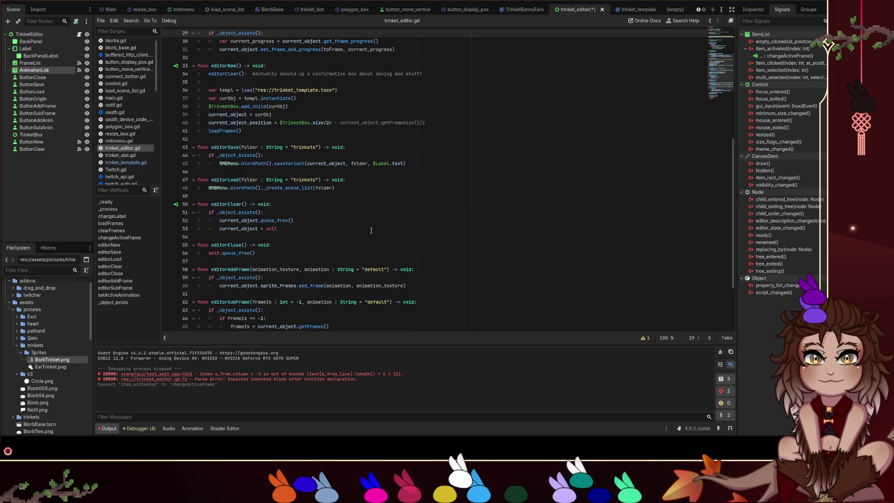
# Return to the trinket_editor.gd script and scroll down to setActiveAnimation.
pyautogui.scroll(-2, 326, 187)
pyautogui.click(326, 180)
pyautogui.scroll(-1, 326, 195)
pyautogui.scroll(-1, 312, 217)
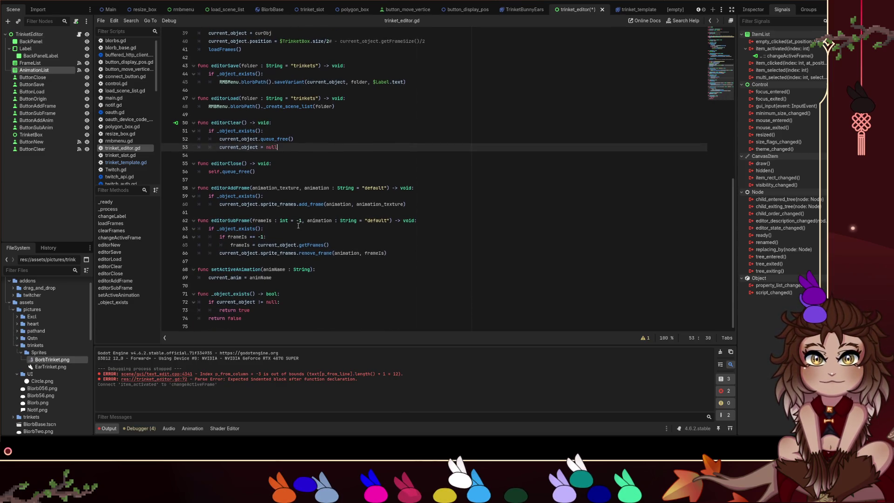
# Change setActiveAnimation's parameter from animName : String to index : int.
pyautogui.doubleClick(277, 269)
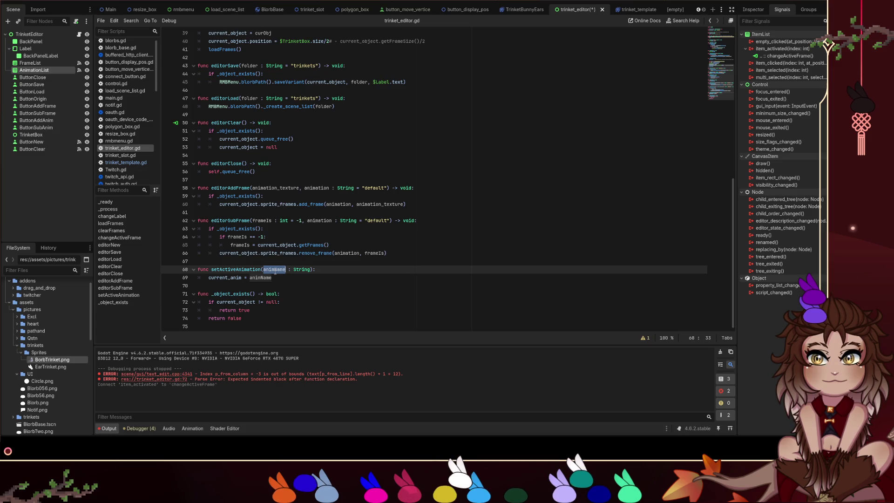
pyautogui.press('Down')
pyautogui.hotkey('ctrl', 'Left')
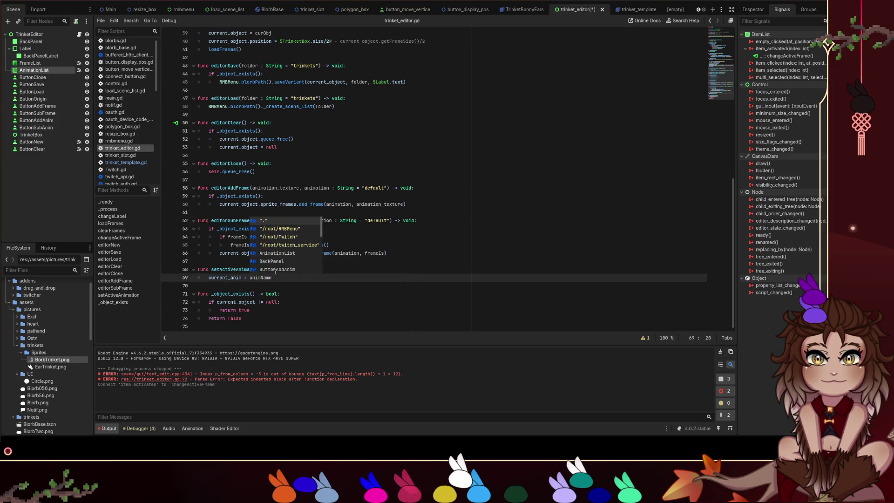
pyautogui.write('$')
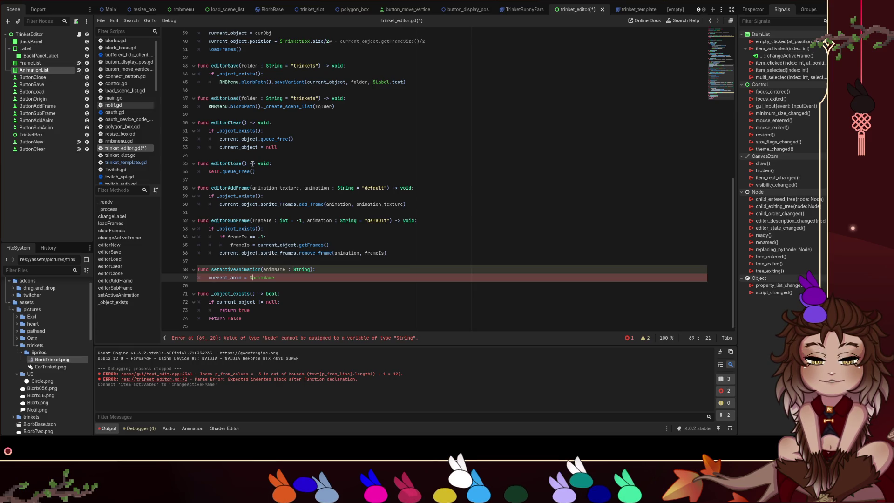
pyautogui.doubleClick(274, 269)
pyautogui.write('index')
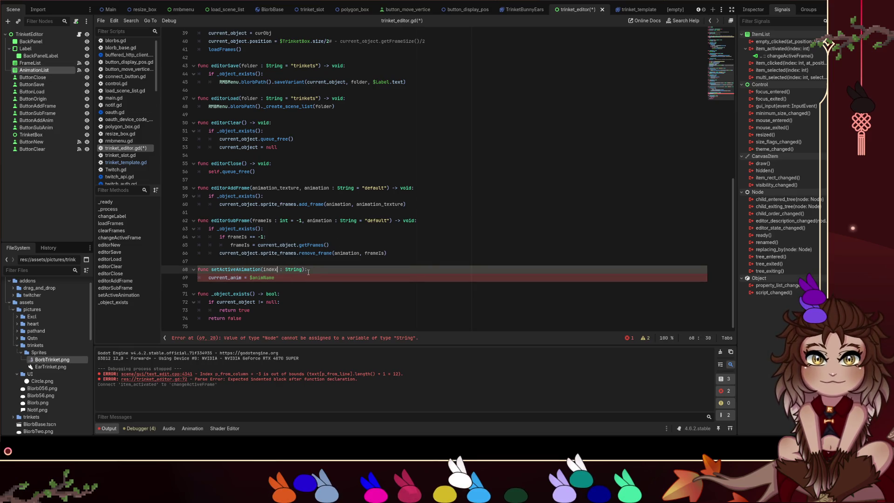
pyautogui.doubleClick(293, 269)
pyautogui.write('int')
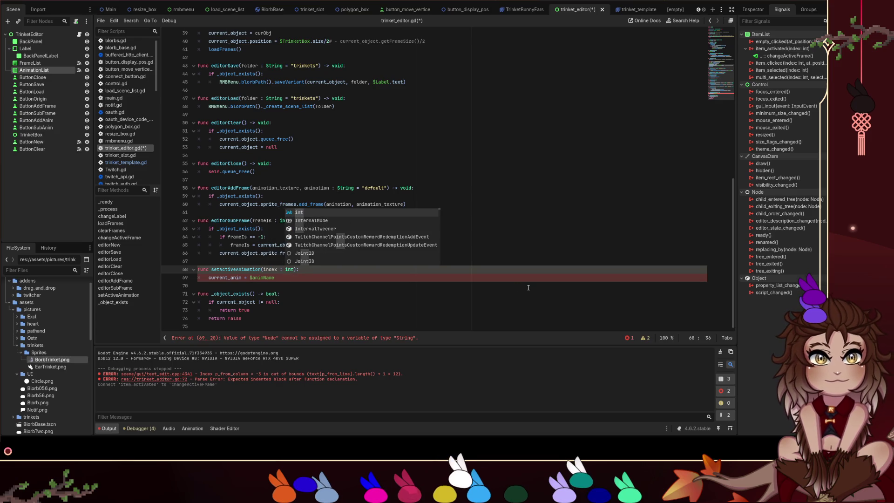
pyautogui.click(526, 286)
# Disconnect AnimationList's item_activated signal from changeActiveFrame.
pyautogui.click(789, 56)
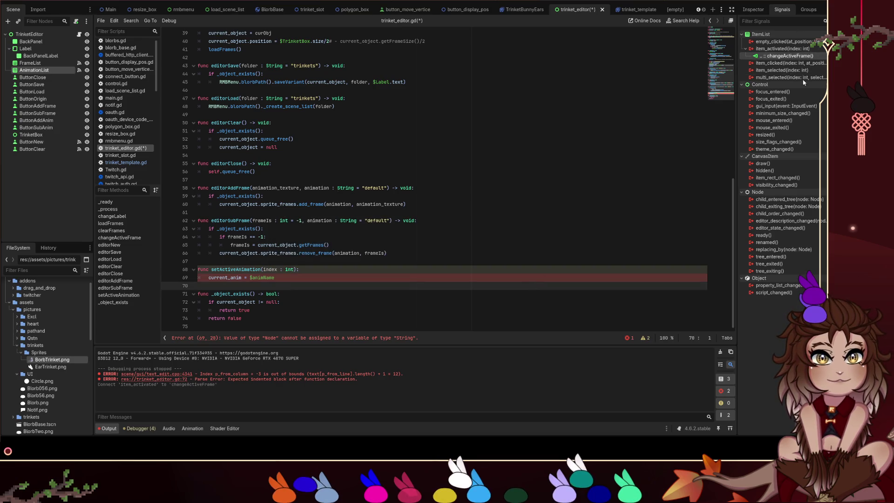
pyautogui.press('Delete')
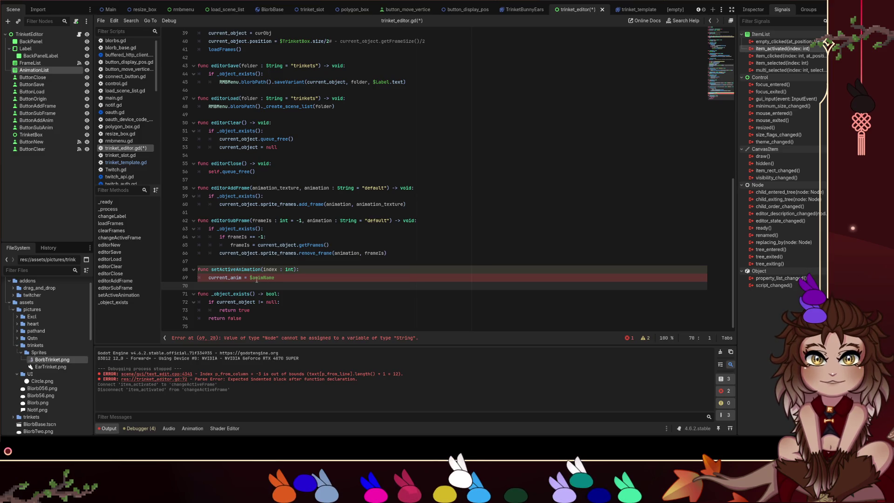
pyautogui.doubleClick(271, 269)
# On line 69, replace animName with $AnimationList. as the value assigned to current_anim.
pyautogui.doubleClick(262, 278)
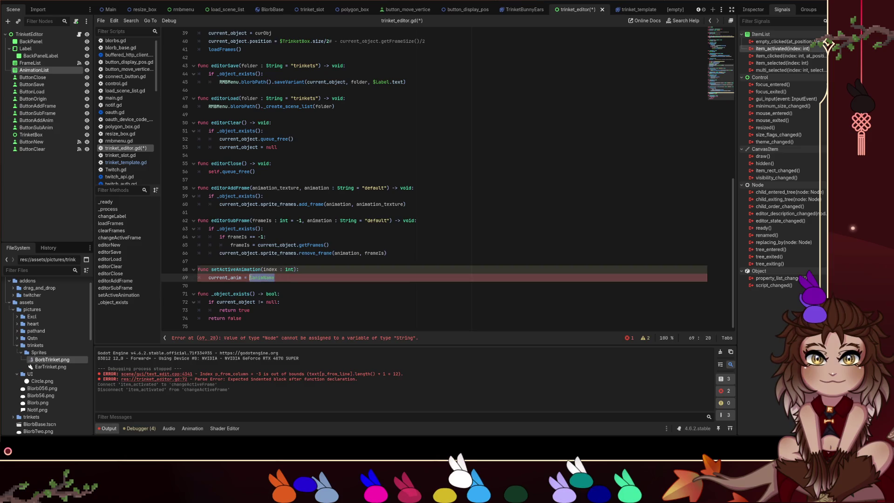
pyautogui.click(225, 277)
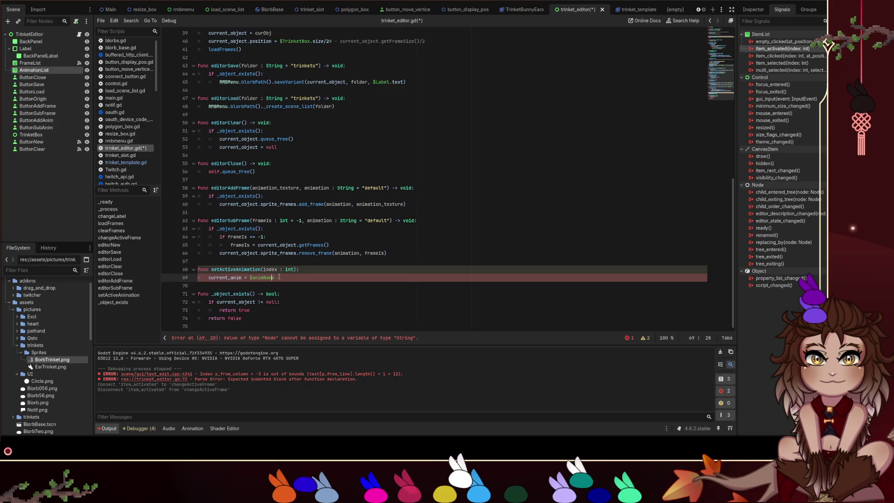
pyautogui.moveTo(279, 277); pyautogui.dragTo(254, 274)
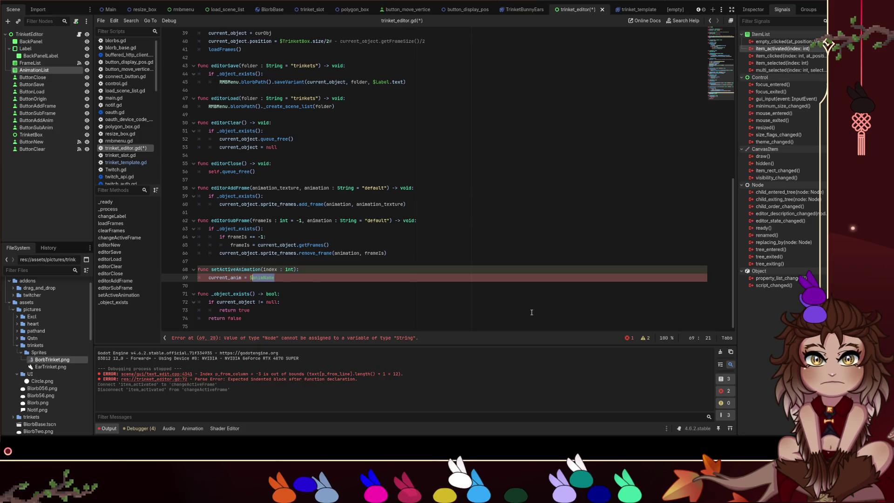
pyautogui.write('AnimationList.')
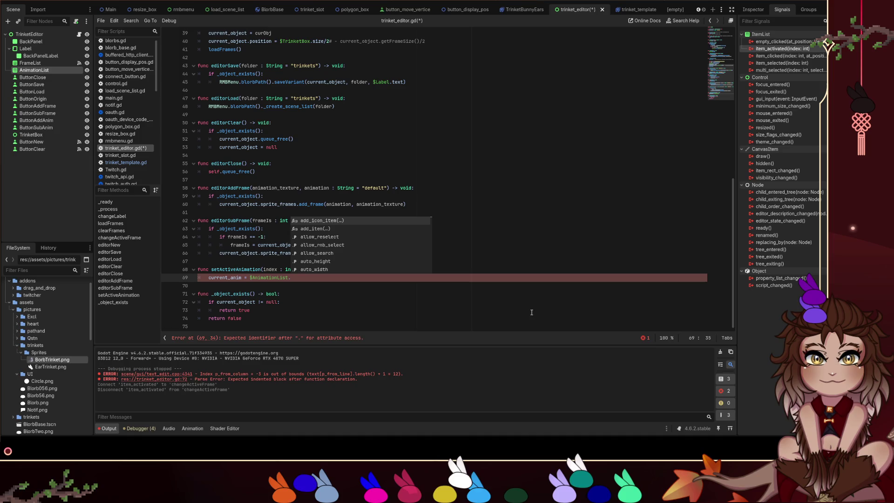
# Try the get() completion, remove it again, and switch to the load_scene_list scene.
pyautogui.press('Down')
pyautogui.press('Down')
pyautogui.press('Down')
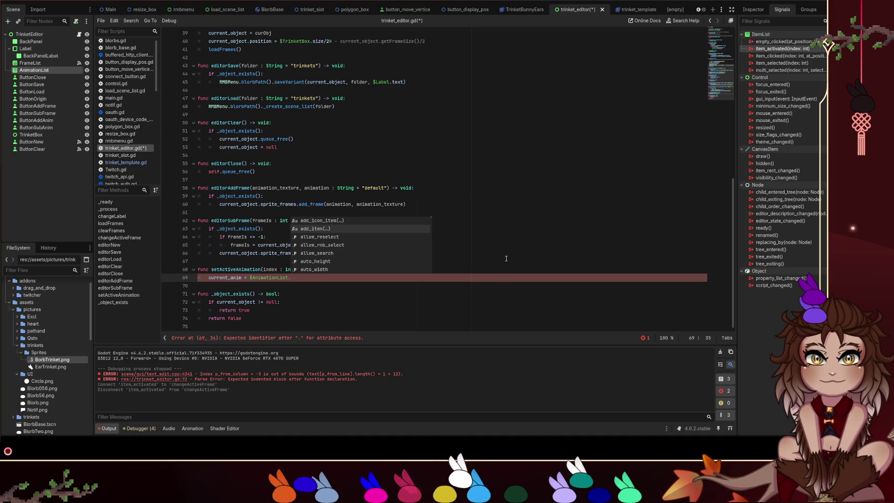
pyautogui.press('Down')
pyautogui.press('Down')
pyautogui.press('Down')
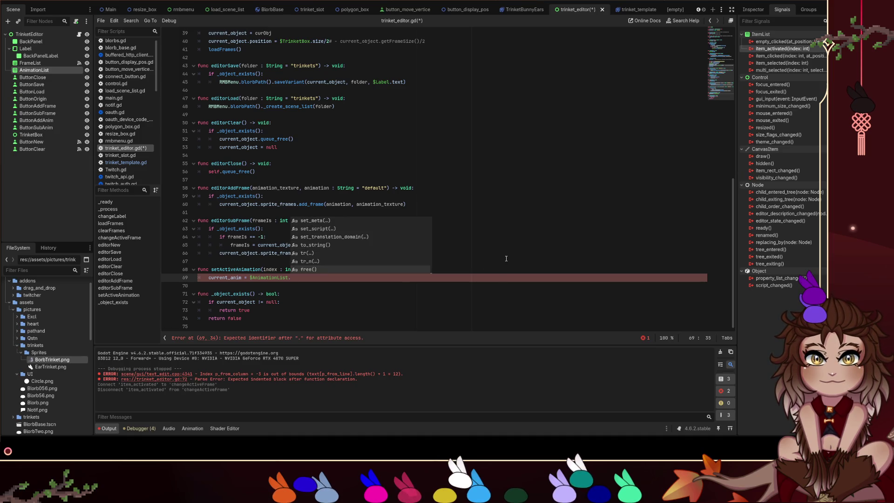
pyautogui.press('Up')
pyautogui.press('Up')
pyautogui.press('Up')
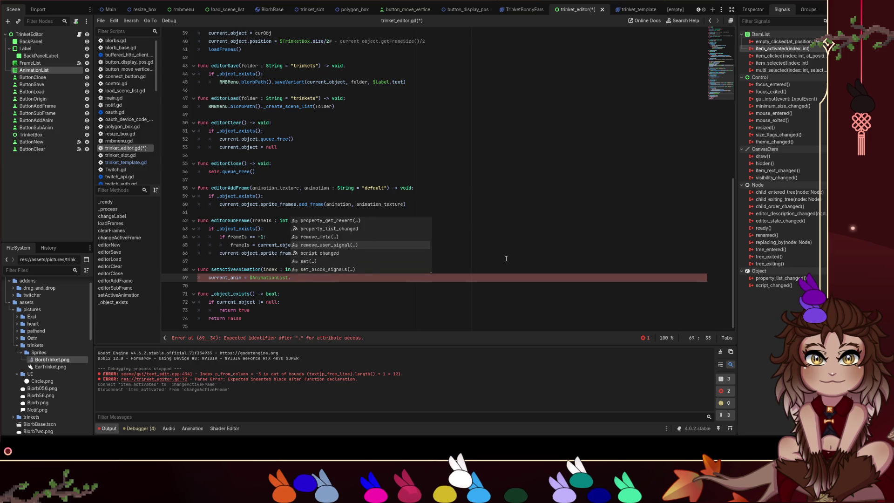
pyautogui.press('Up')
pyautogui.press('Up')
pyautogui.press('Up')
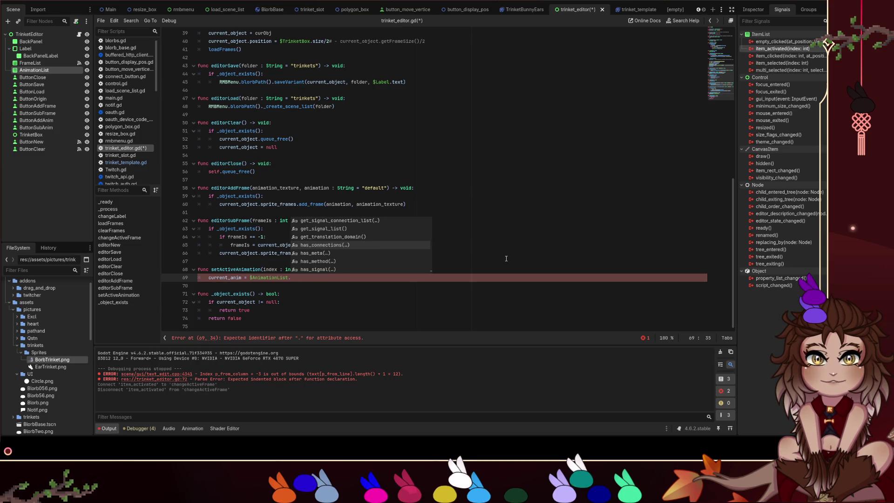
pyautogui.press('Up')
pyautogui.press('Up')
pyautogui.press('Up')
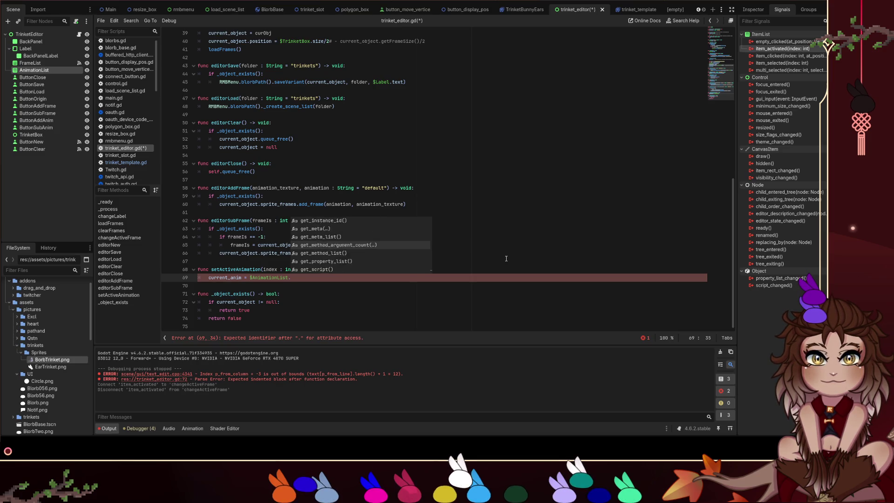
pyautogui.press('Return')
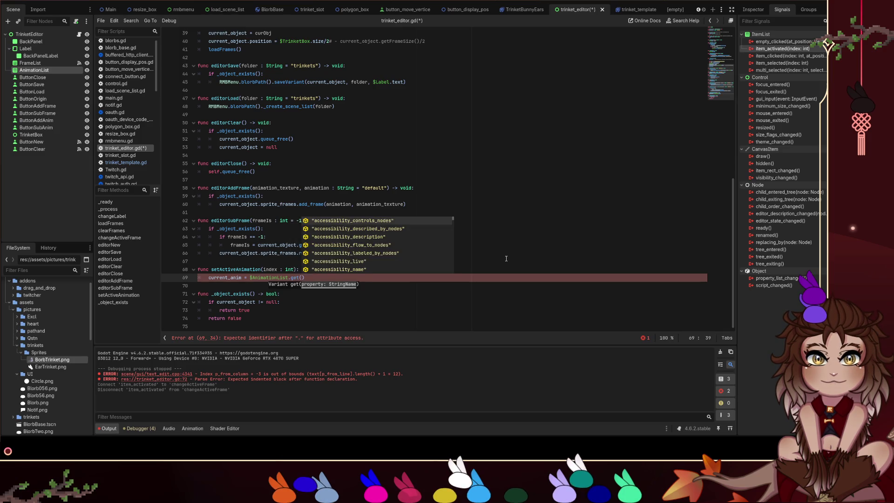
pyautogui.press('Escape')
pyautogui.press('BackSpace')
pyautogui.press('BackSpace')
pyautogui.press('BackSpace')
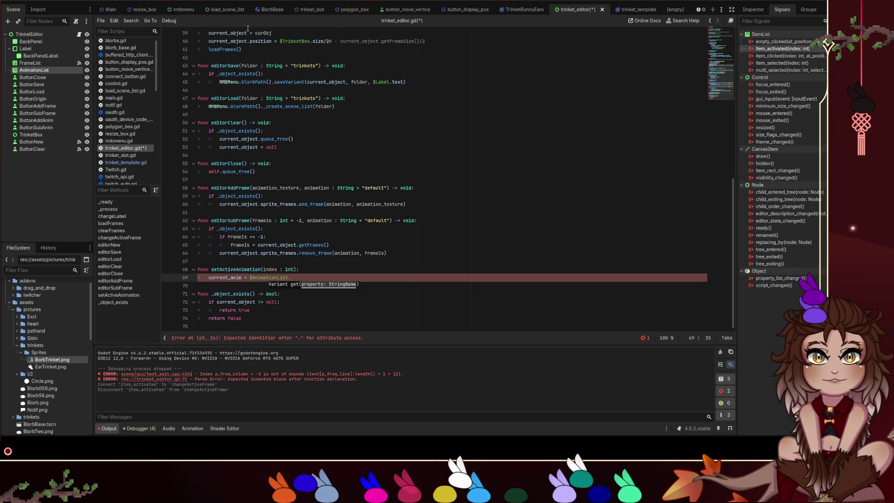
pyautogui.click(224, 9)
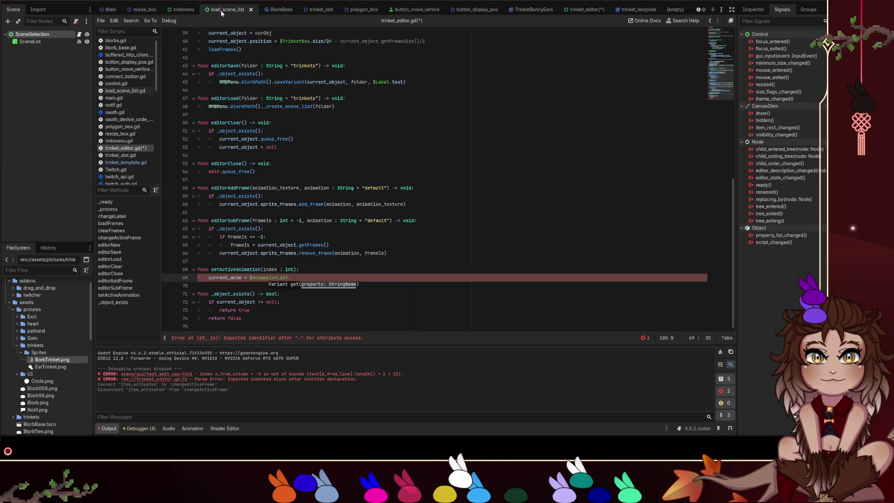
# Review how the rmbmenu.gd script uses its ItemList.
pyautogui.click(183, 13)
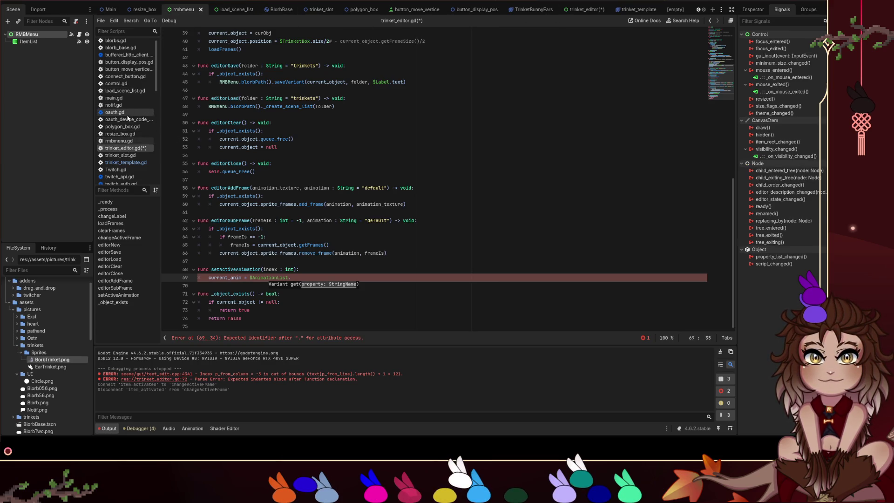
pyautogui.click(119, 140)
pyautogui.scroll(-6, 396, 135)
pyautogui.scroll(-9, 397, 134)
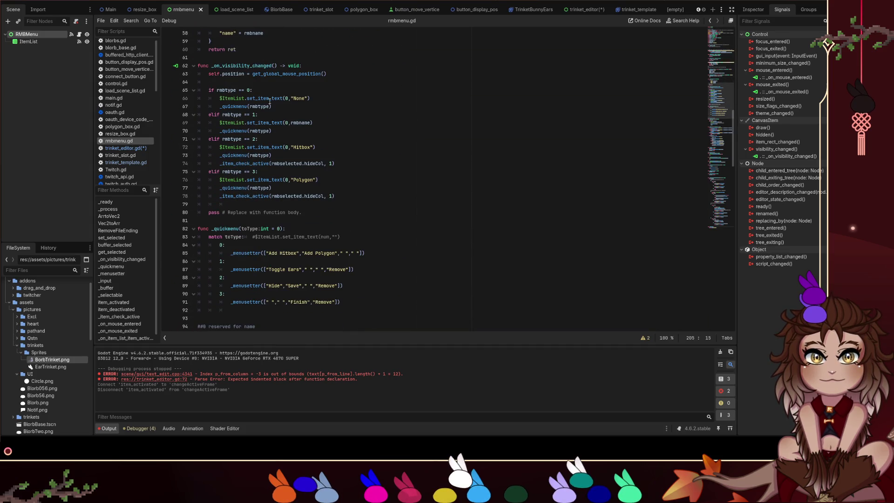
# Complete line 69 in trinket_editor.gd as current_anim = $AnimationList.get_item_text(index).
pyautogui.click(125, 148)
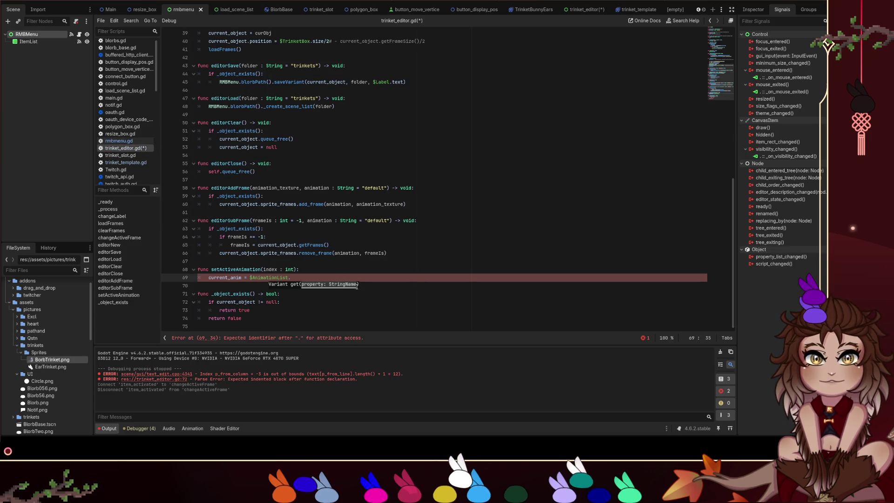
pyautogui.write('get_')
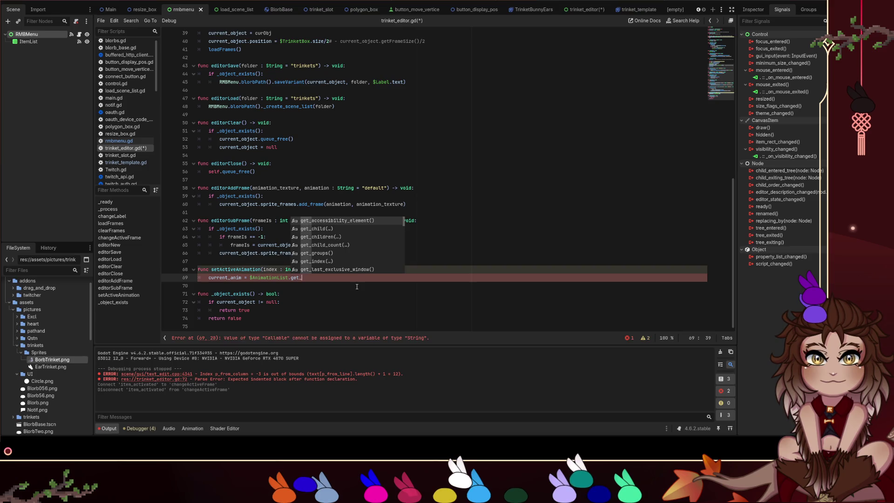
pyautogui.write('item')
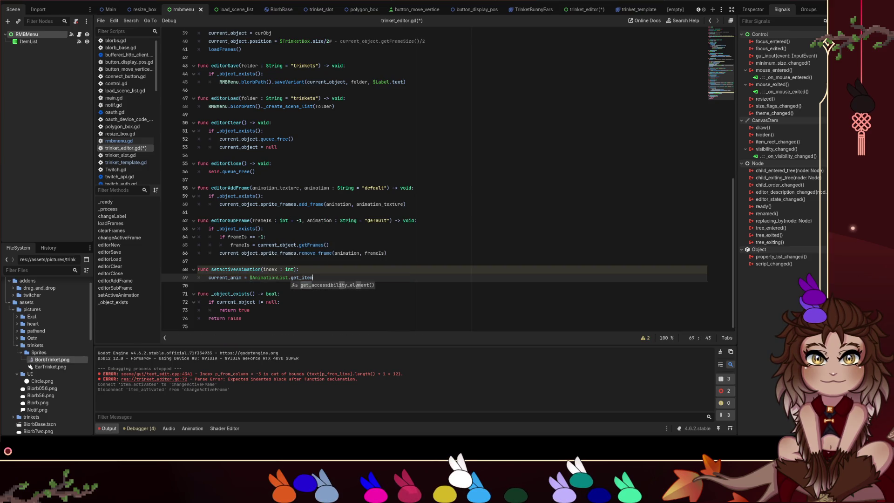
pyautogui.write('_t')
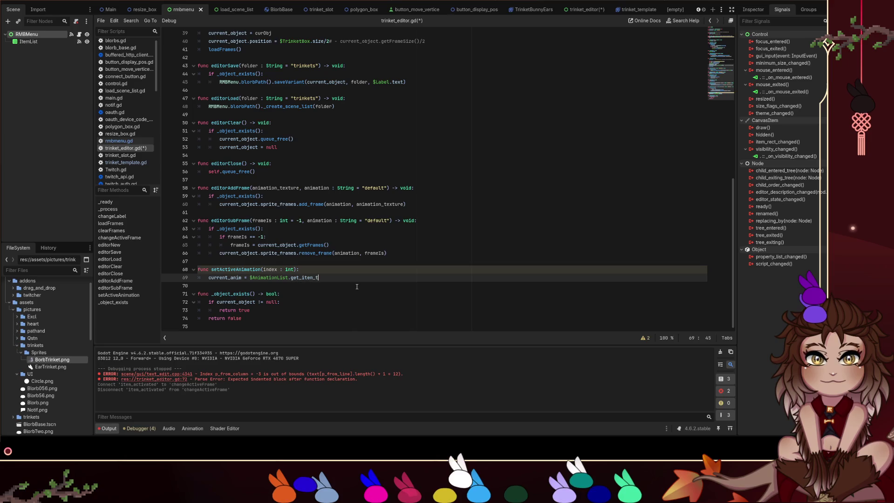
pyautogui.write('ext(index')
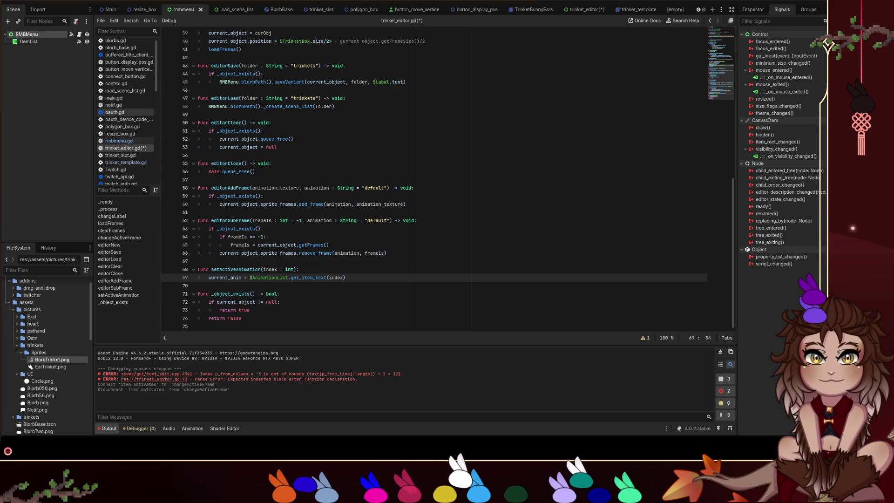
pyautogui.click(118, 140)
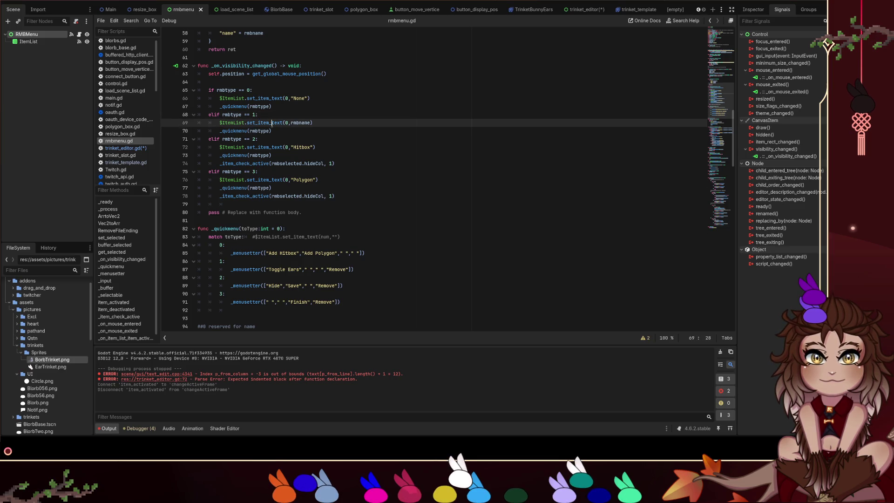
# Check the ItemList and String docs and search the ItemList page for get_item_text.
pyautogui.keyDown('ctrl'); pyautogui.click(270, 122); pyautogui.keyUp('ctrl')
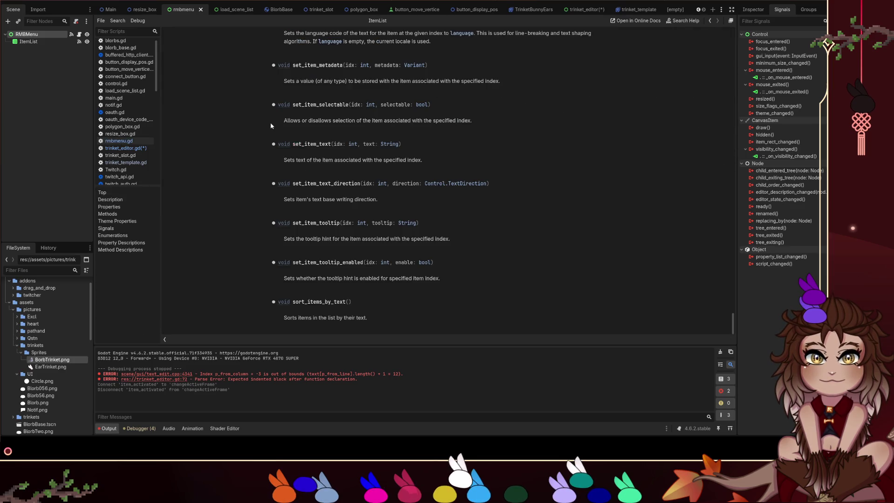
pyautogui.click(390, 144)
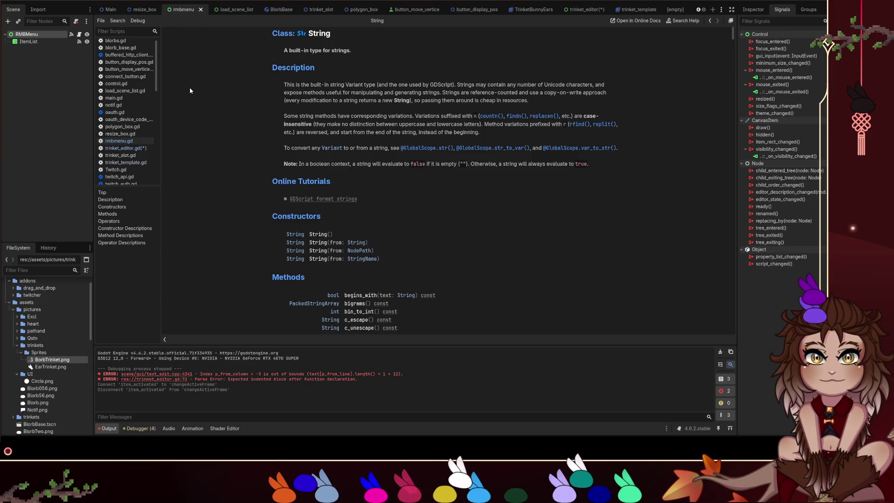
pyautogui.click(710, 20)
pyautogui.hotkey('ctrl', 'f')
pyautogui.write('get')
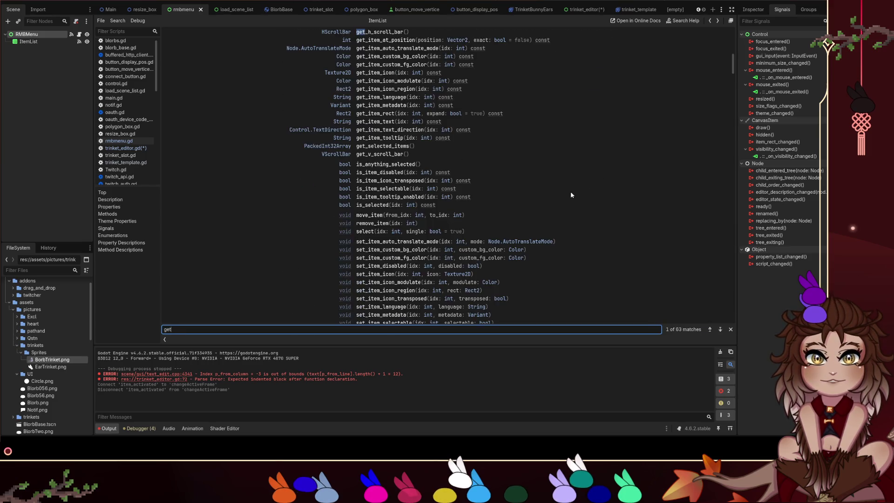
pyautogui.write('_item_texxt')
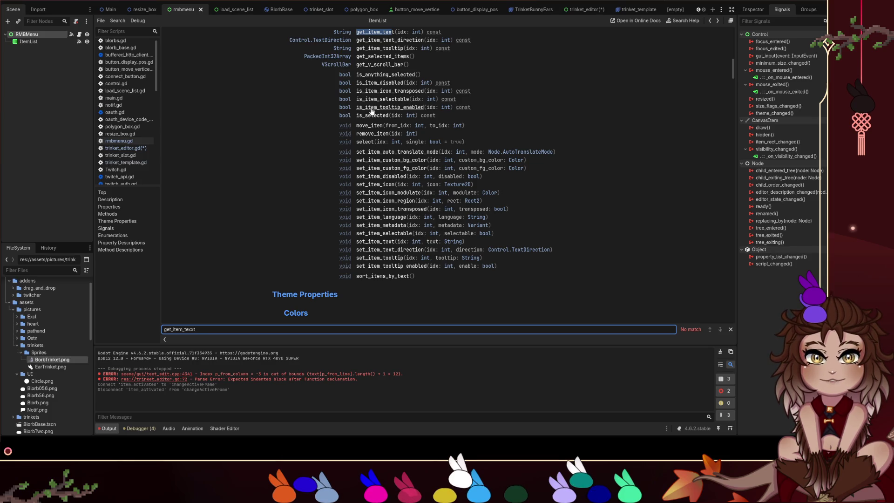
pyautogui.press('Escape')
pyautogui.click(135, 149)
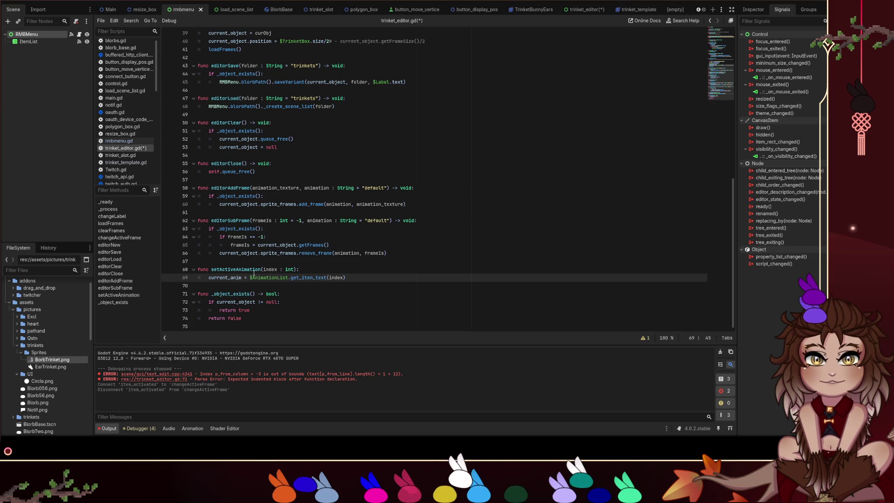
# Add an if animation == "default" check after line 65 in editorSubFrame.
pyautogui.doubleClick(227, 277)
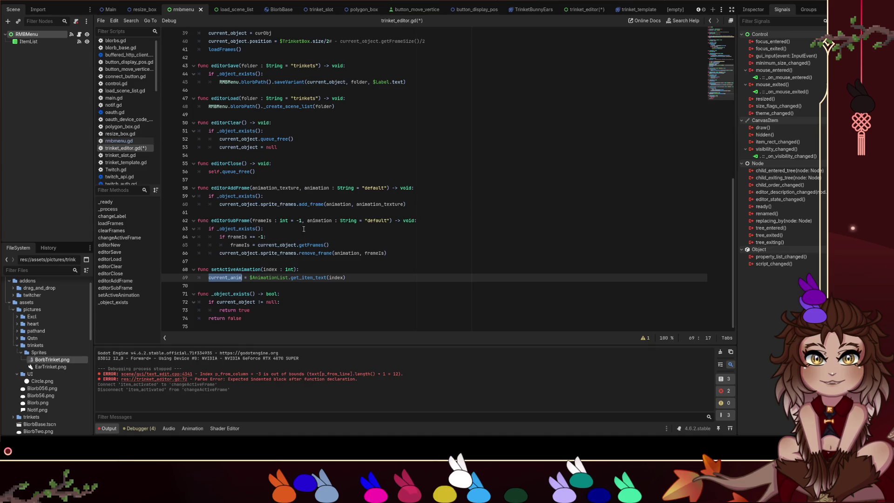
pyautogui.click(289, 238)
pyautogui.click(349, 246)
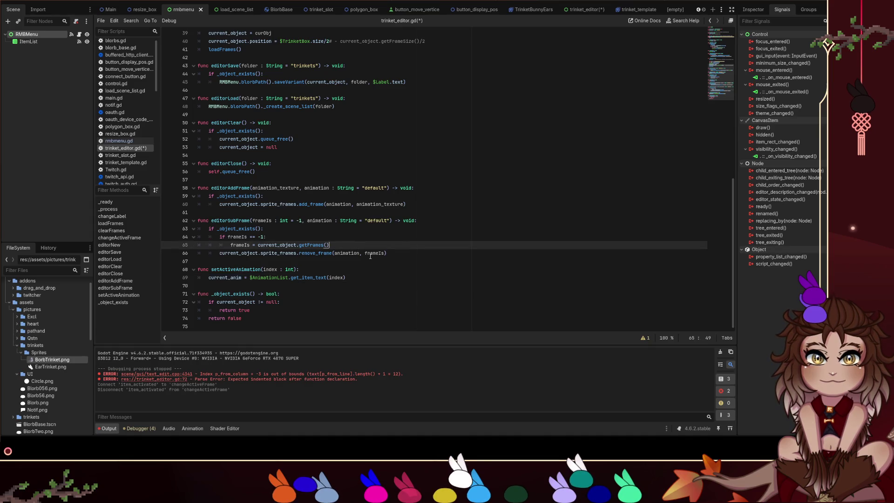
pyautogui.press('Return')
pyautogui.press('BackSpace')
pyautogui.write('if anim')
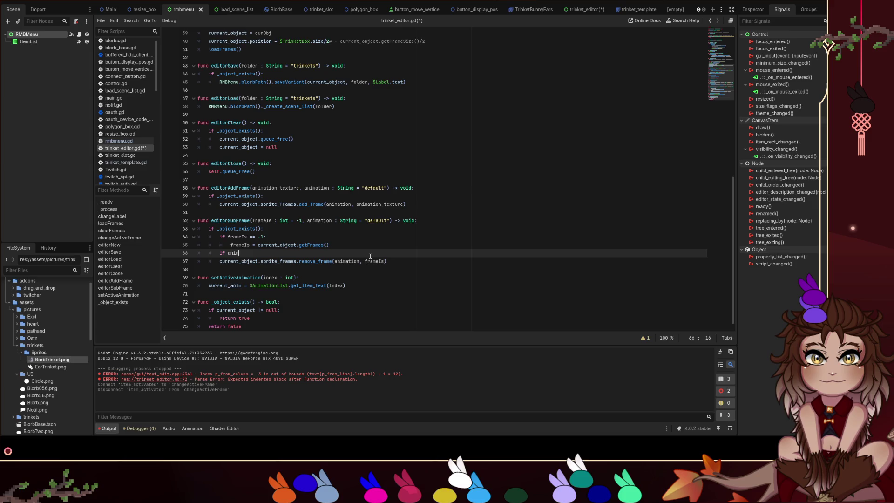
pyautogui.write('ation == "default')
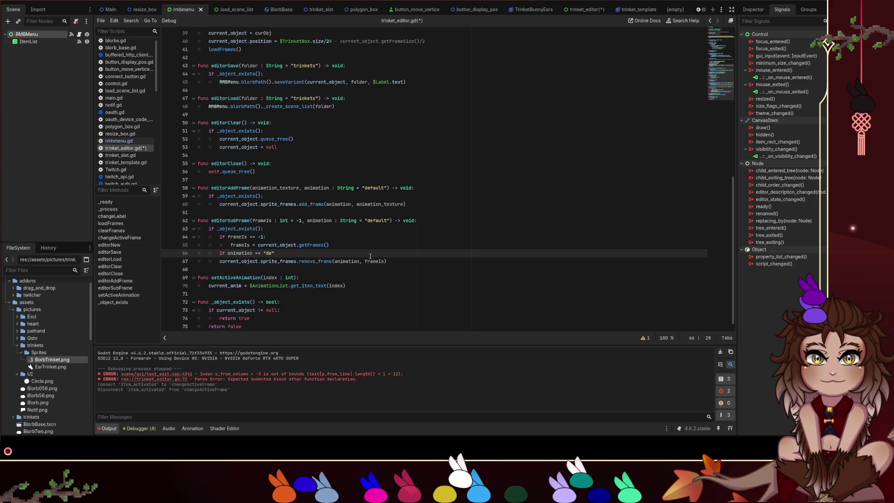
# Give the check the body animation = current_anim and add its missing colon.
pyautogui.press('Return')
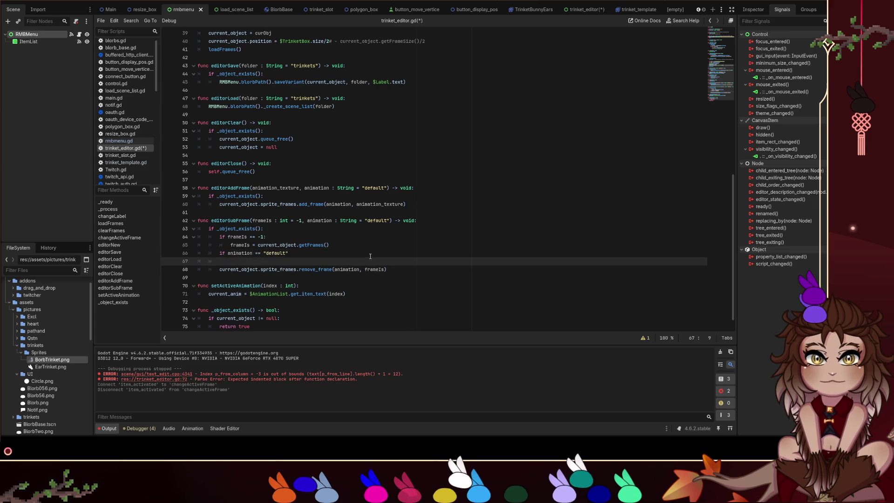
pyautogui.press('Tab')
pyautogui.write('current_anim =')
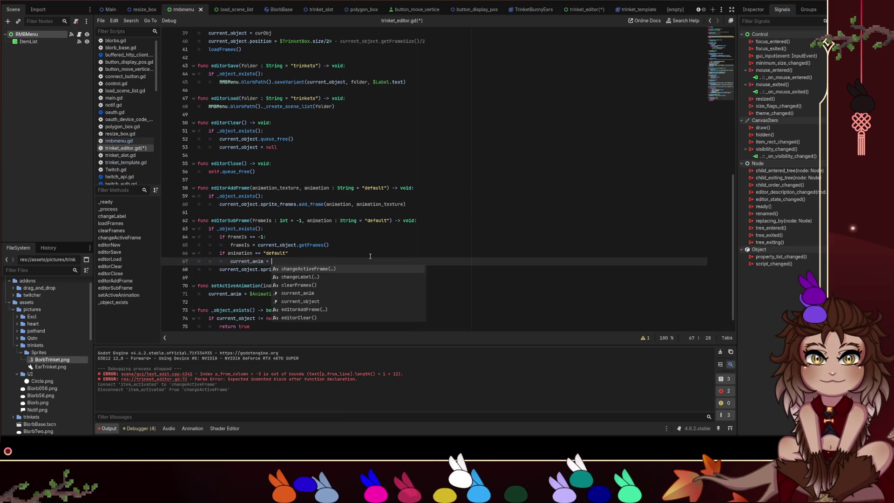
pyautogui.hotkey('ctrl', 'BackSpace')
pyautogui.hotkey('ctrl', 'BackSpace')
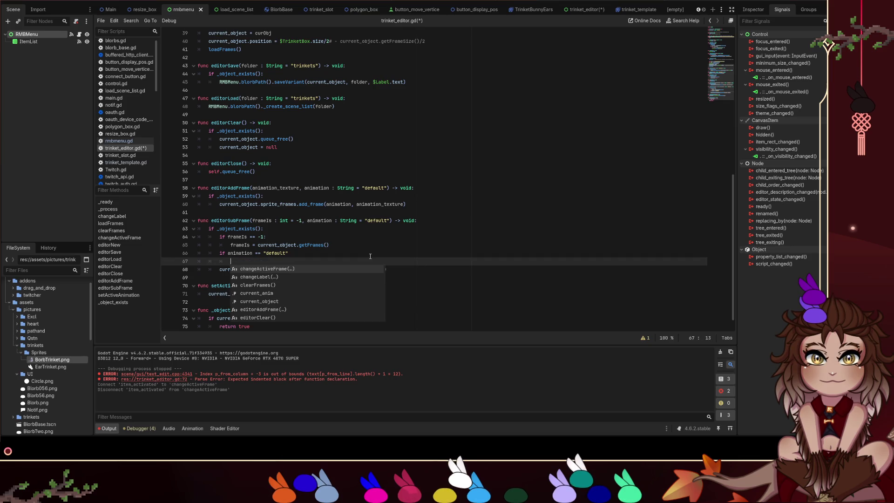
pyautogui.write('danimation = current_anim')
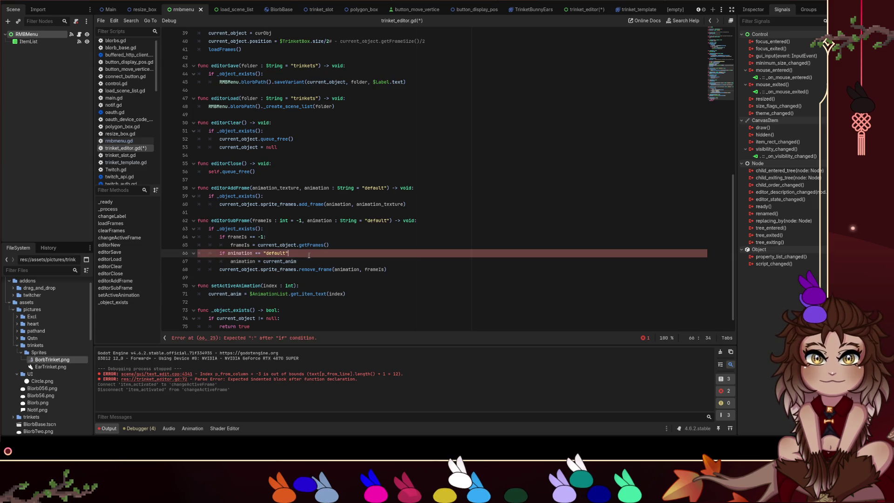
pyautogui.click(300, 254)
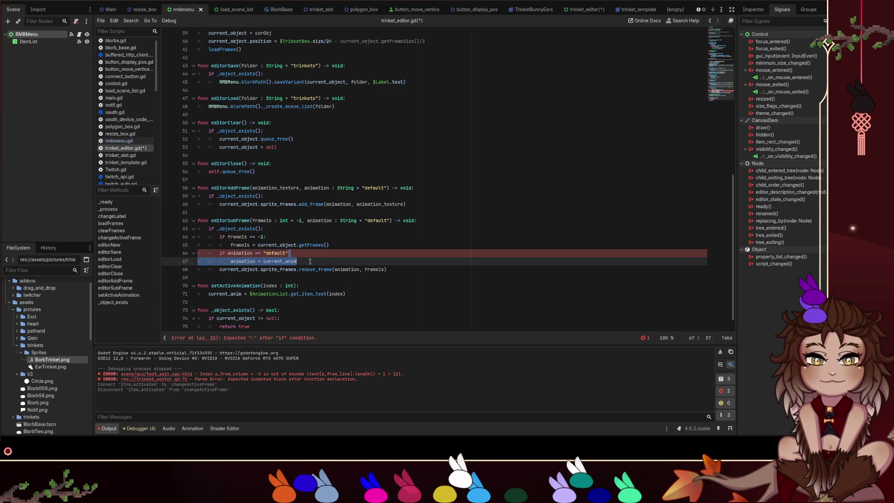
pyautogui.write(':')
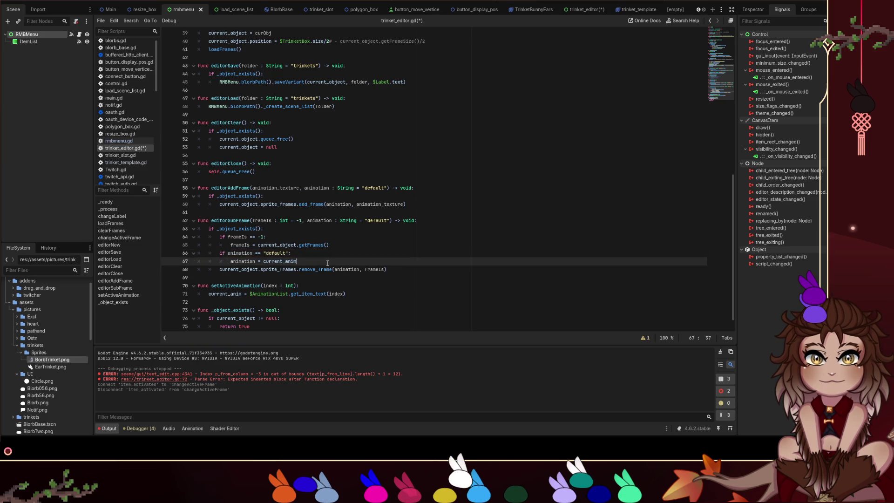
pyautogui.moveTo(298, 262); pyautogui.dragTo(198, 254)
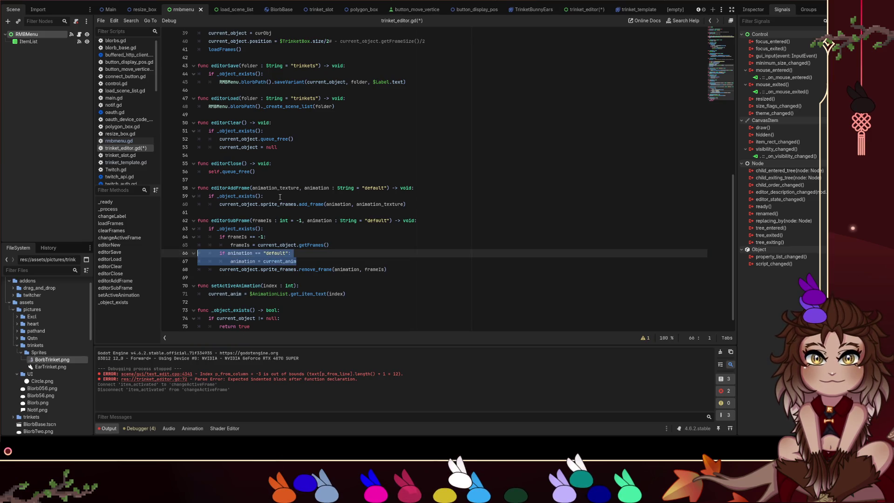
pyautogui.click(300, 253)
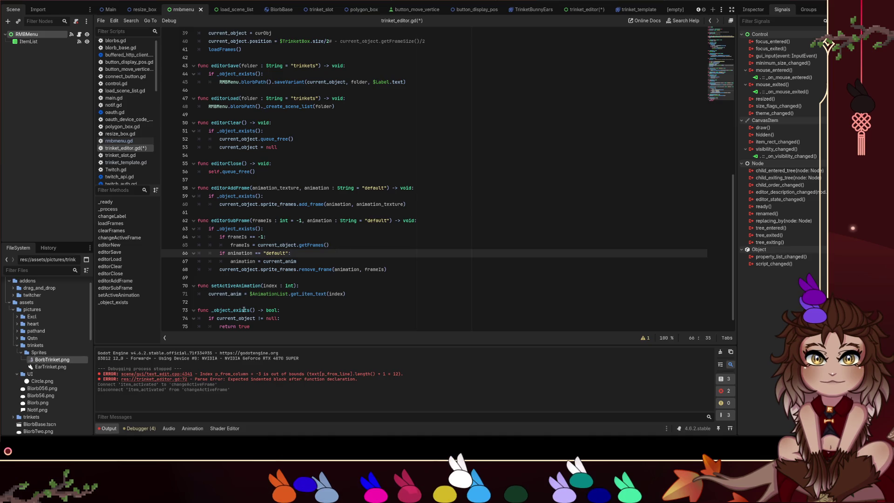
pyautogui.click(288, 261)
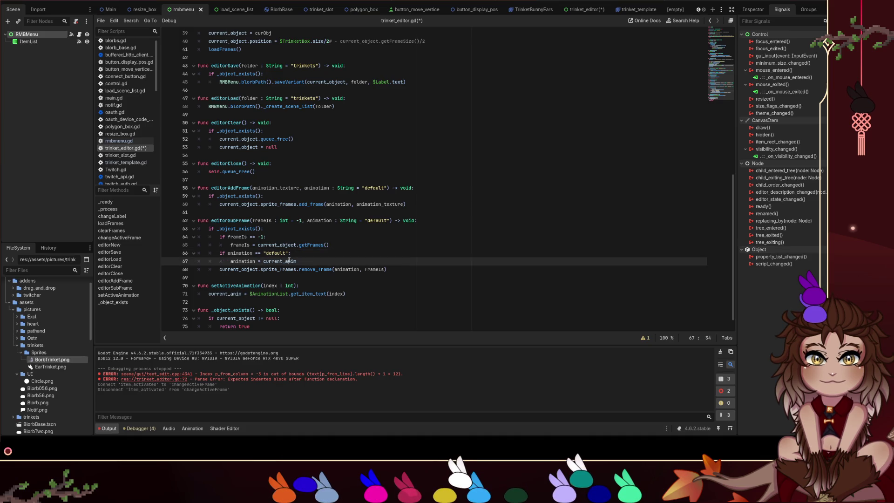
pyautogui.hotkey('ctrl', 'z')
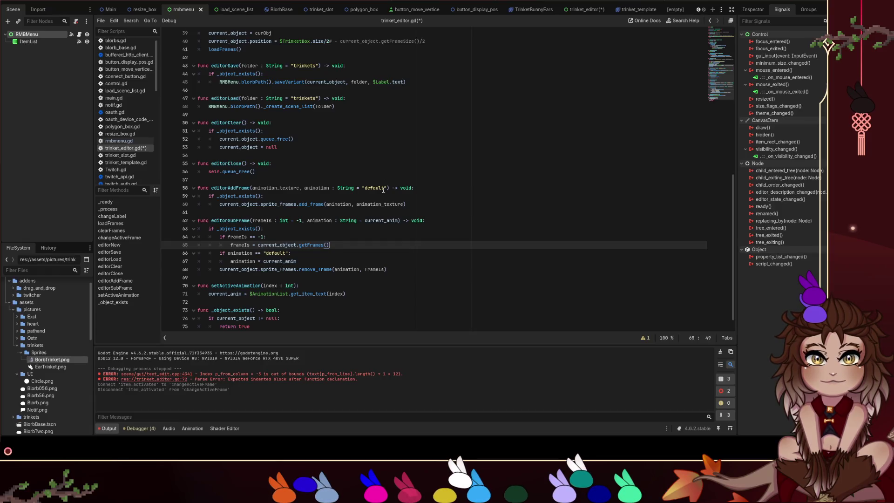
# Change editorSubFrame's animation parameter default from current_anim to "default" and save the script.
pyautogui.scroll(12, 383, 190)
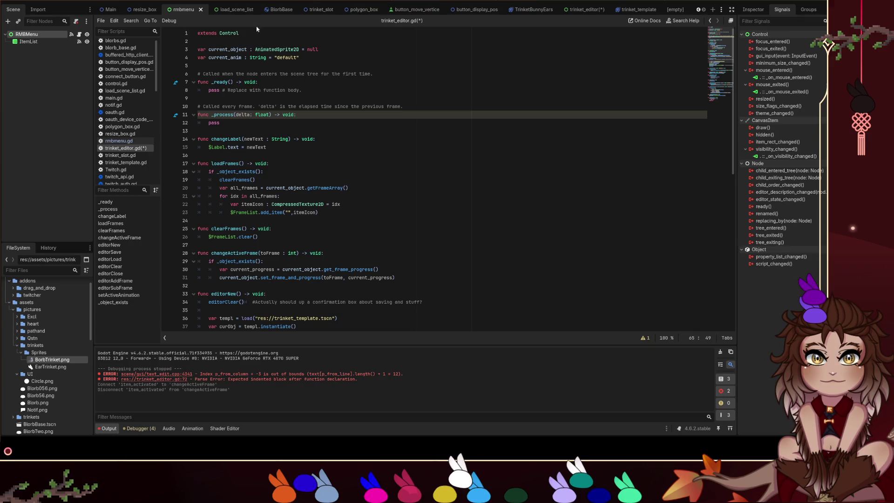
pyautogui.scroll(-6, 392, 142)
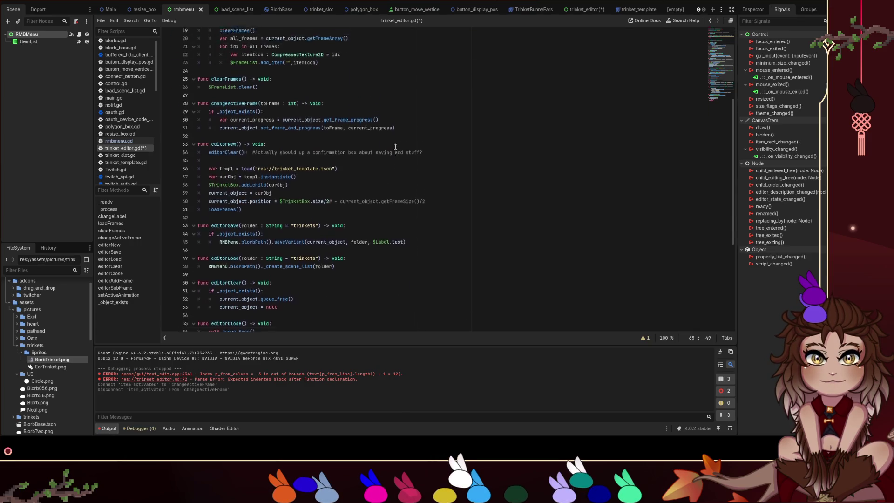
pyautogui.scroll(6, 391, 145)
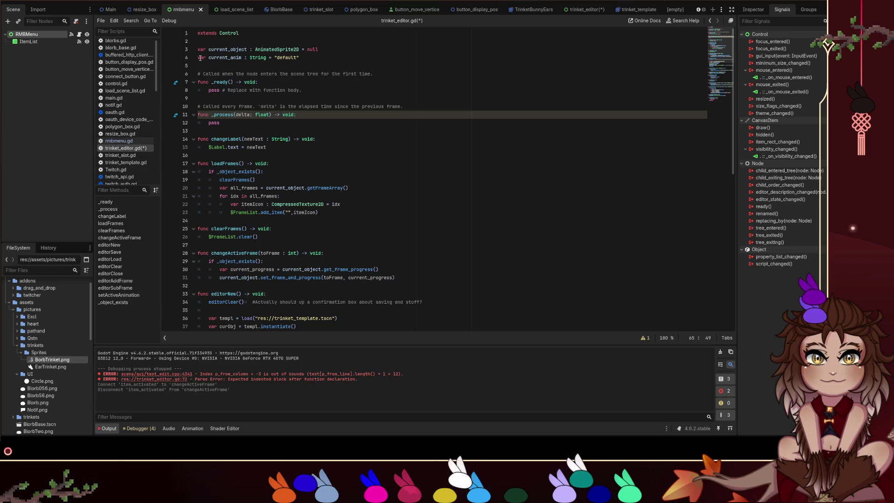
pyautogui.click(204, 58)
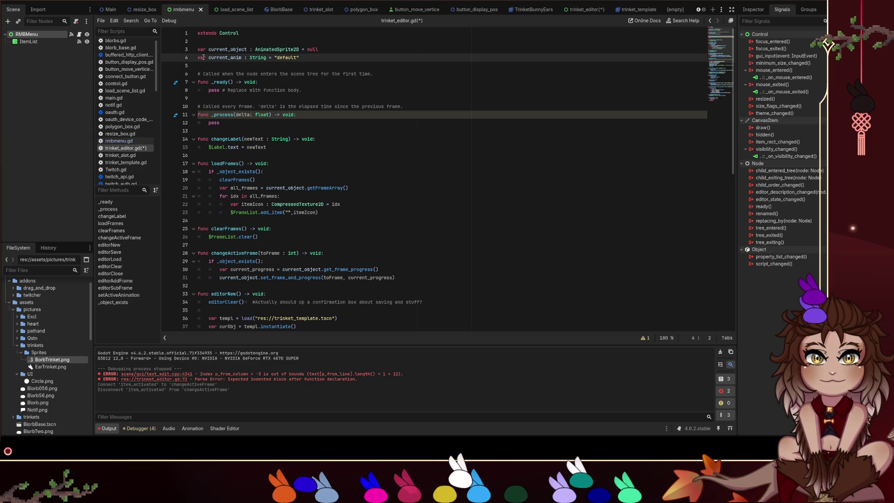
pyautogui.scroll(-9, 362, 141)
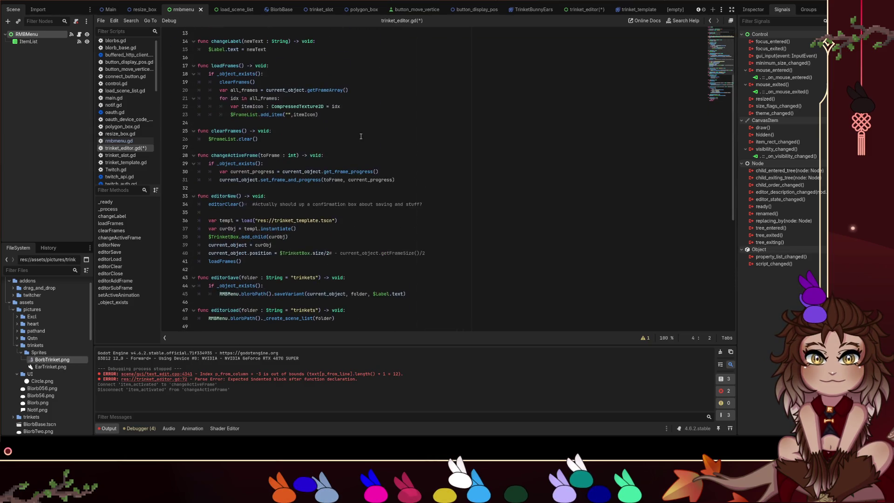
pyautogui.scroll(5, 361, 140)
pyautogui.scroll(-8, 318, 112)
pyautogui.scroll(-3, 318, 112)
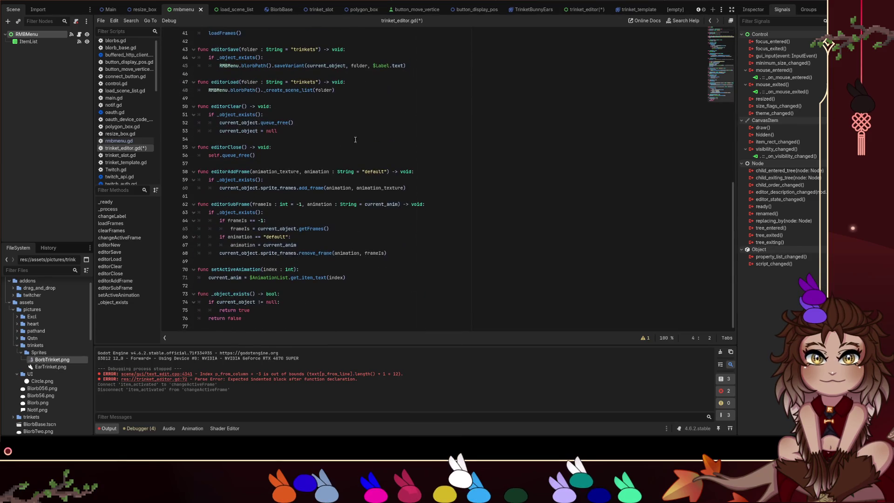
pyautogui.scroll(1, 339, 181)
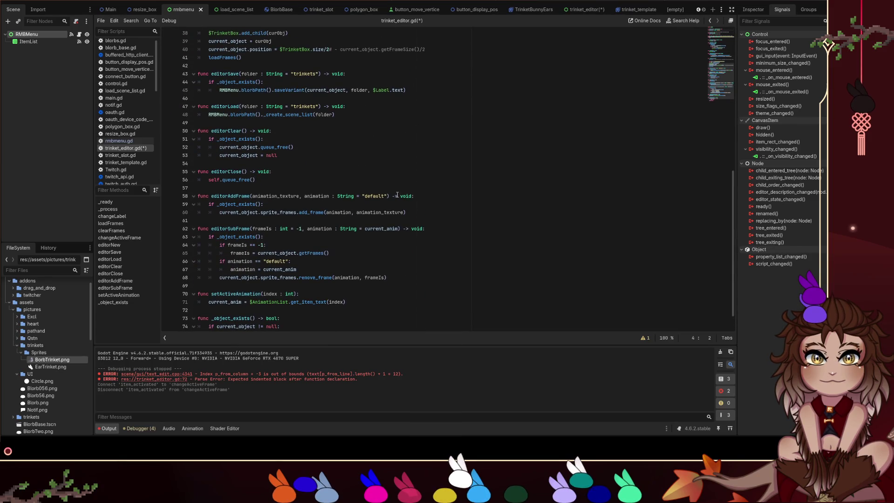
pyautogui.moveTo(388, 195); pyautogui.dragTo(362, 195)
pyautogui.hotkey('ctrl', 'c')
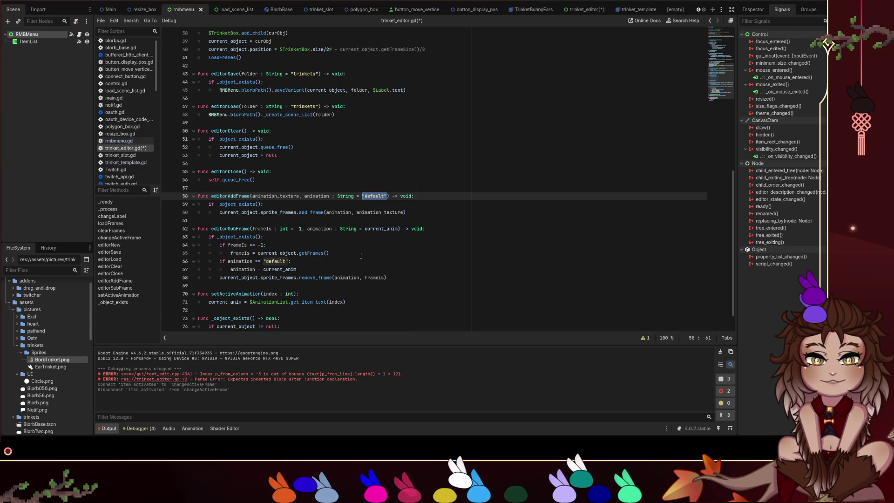
pyautogui.doubleClick(382, 229)
pyautogui.hotkey('ctrl', 'v')
pyautogui.click(380, 262)
pyautogui.hotkey('ctrl', 's')
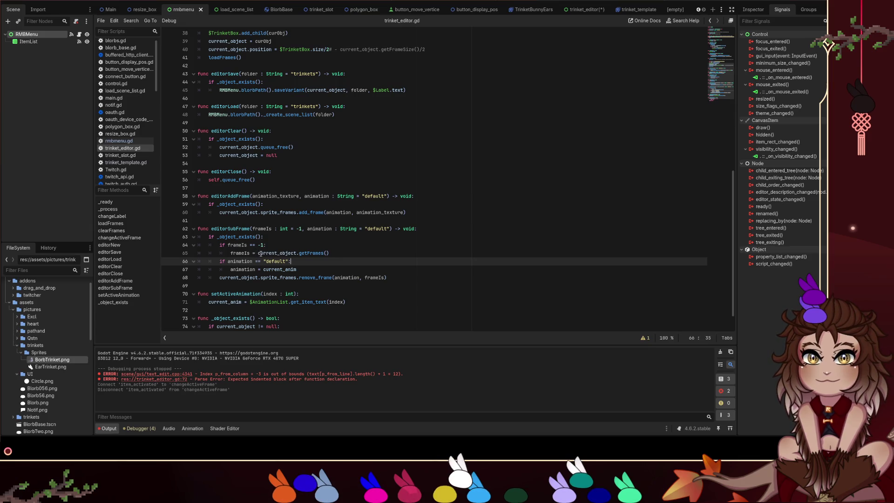
# Review the uses of frameIs in editorSubFrame.
pyautogui.click(309, 271)
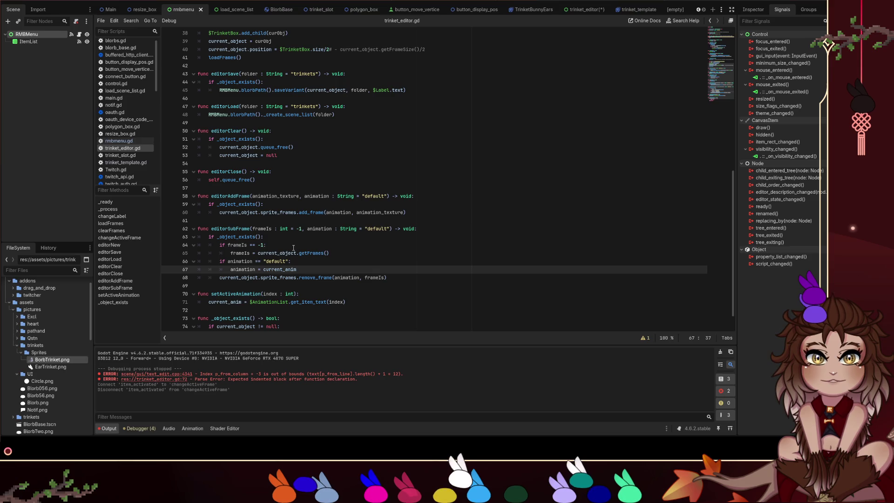
pyautogui.doubleClick(263, 229)
pyautogui.click(341, 244)
pyautogui.scroll(-3, 341, 244)
pyautogui.moveTo(369, 279); pyautogui.dragTo(186, 267)
pyautogui.scroll(8, 360, 274)
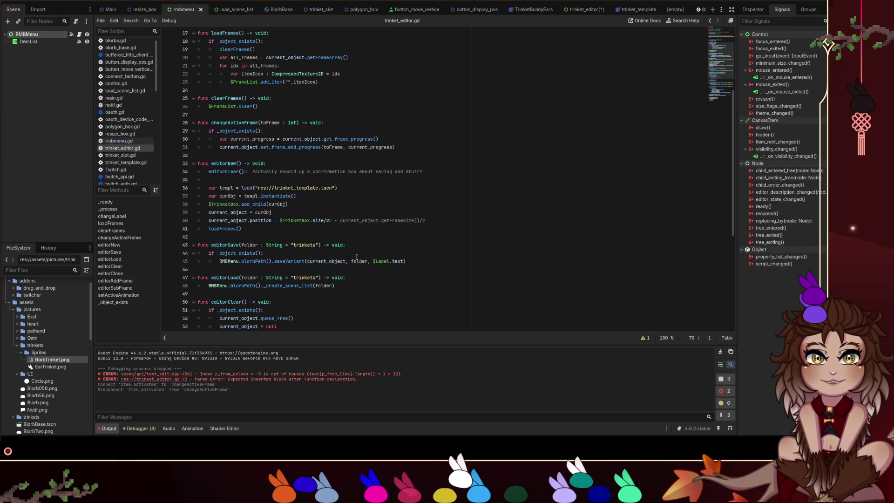
pyautogui.scroll(5, 264, 126)
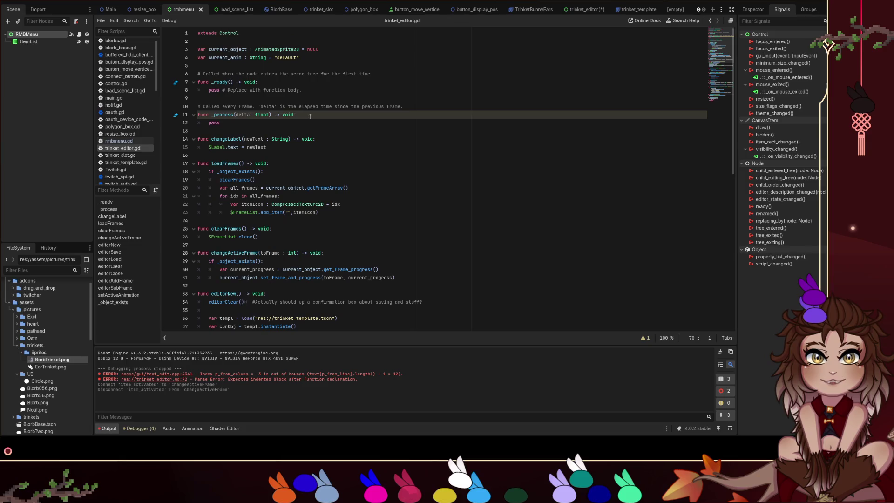
# Declare var active_frame : int = 0 below current_anim.
pyautogui.click(320, 56)
pyautogui.press('Return')
pyautogui.write('var ')
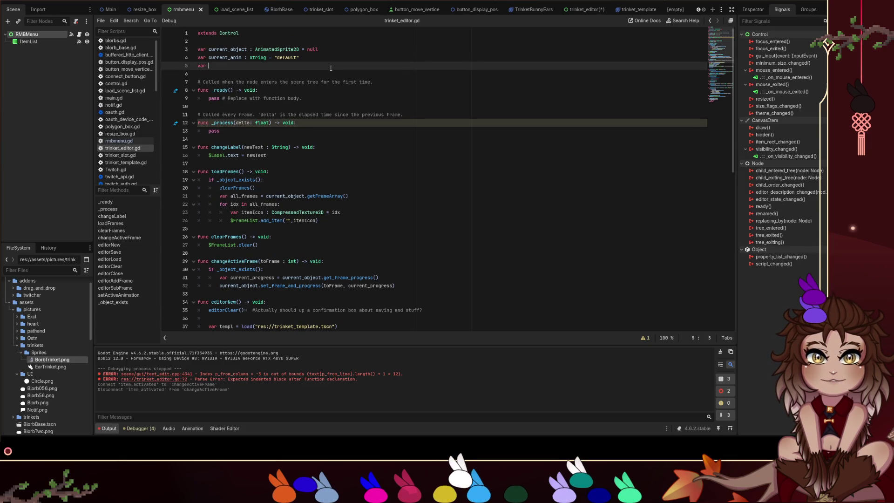
pyautogui.write('active_frame')
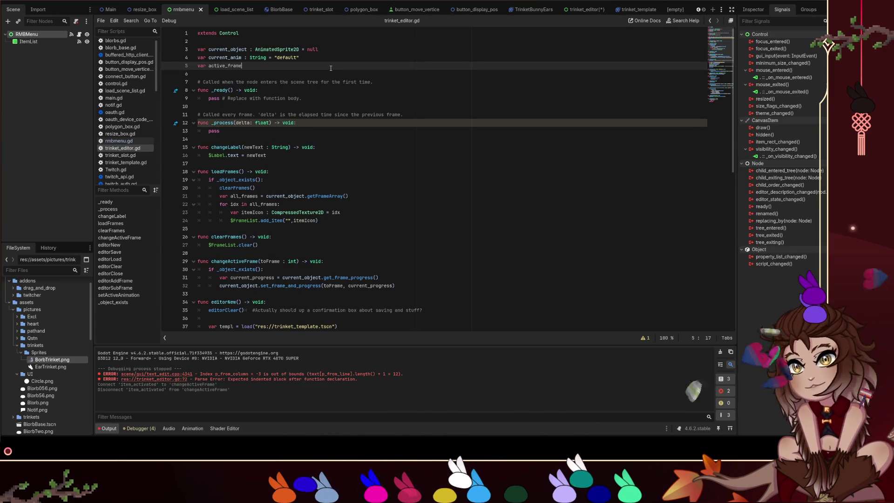
pyautogui.write(' : ')
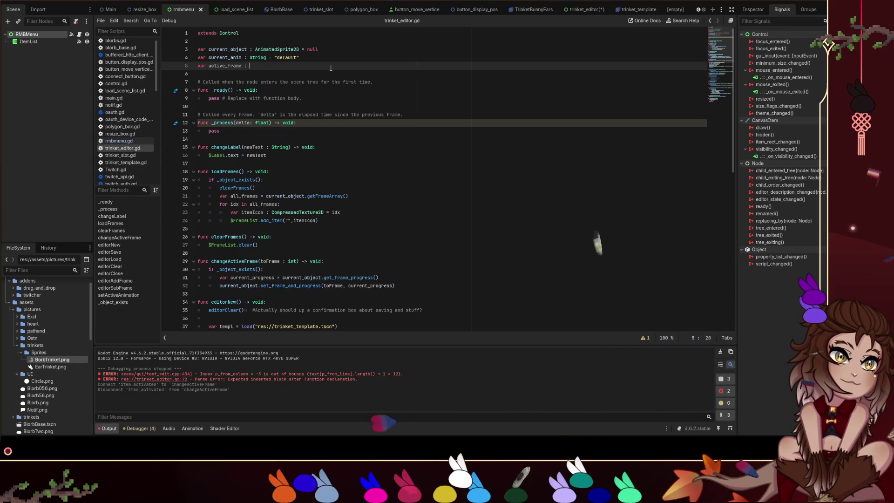
pyautogui.write('int = 0')
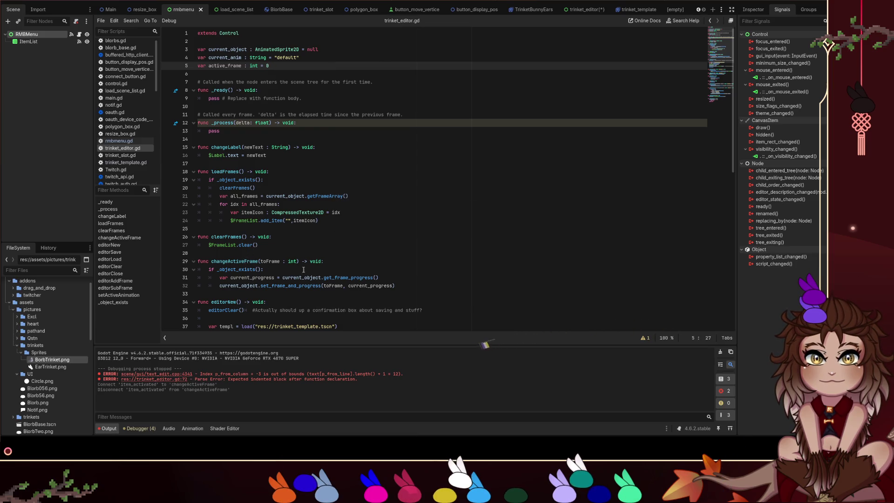
# Add active_frame = toFrame at the end of changeActiveFrame.
pyautogui.click(268, 285)
pyautogui.click(268, 277)
pyautogui.doubleClick(340, 285)
pyautogui.click(427, 285)
pyautogui.press('Return')
pyautogui.write('active_frame = toFrame')
pyautogui.press('Escape')
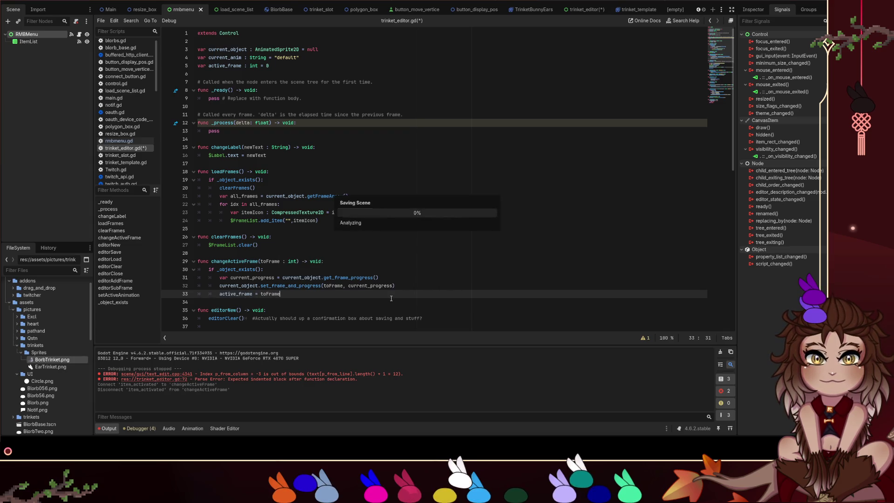
# Replace current_object.getFrames() on line 67 with active_frame, then run the project.
pyautogui.scroll(-6, 391, 274)
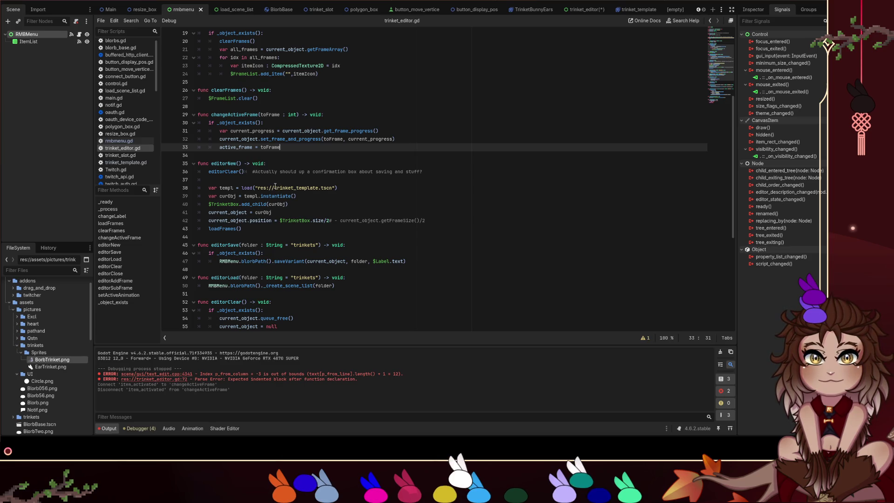
pyautogui.scroll(-4, 275, 186)
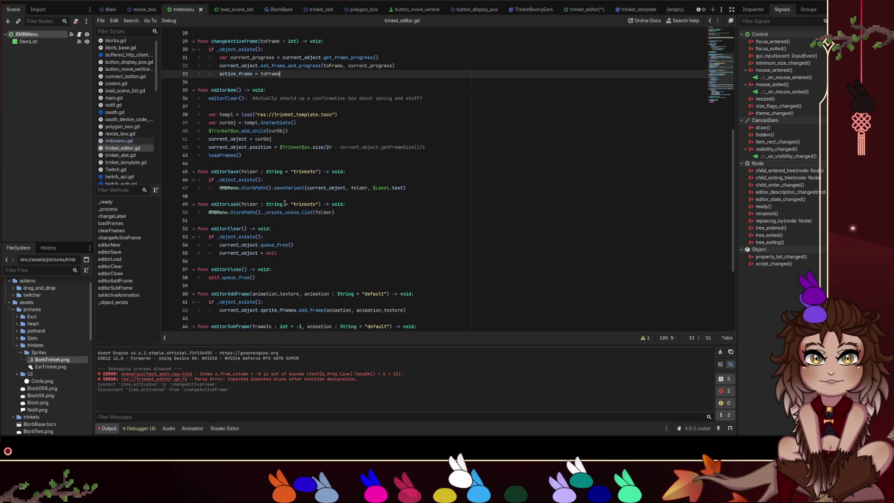
pyautogui.scroll(-4, 285, 203)
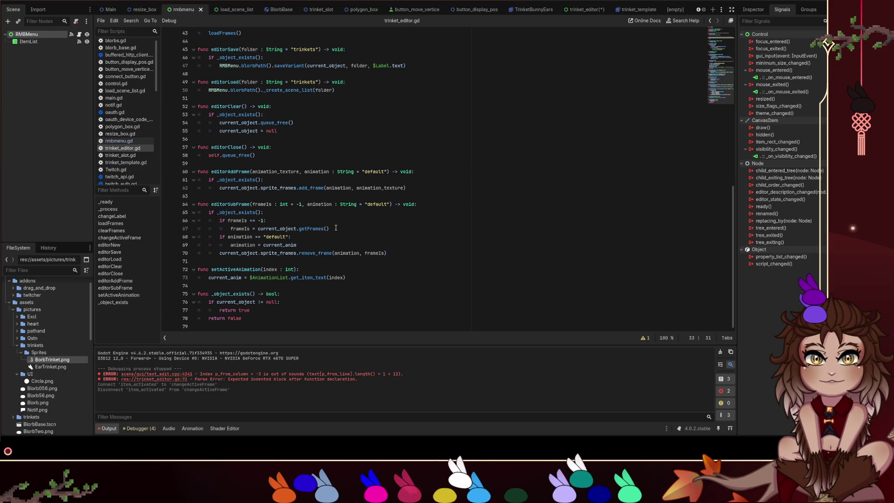
pyautogui.click(345, 231)
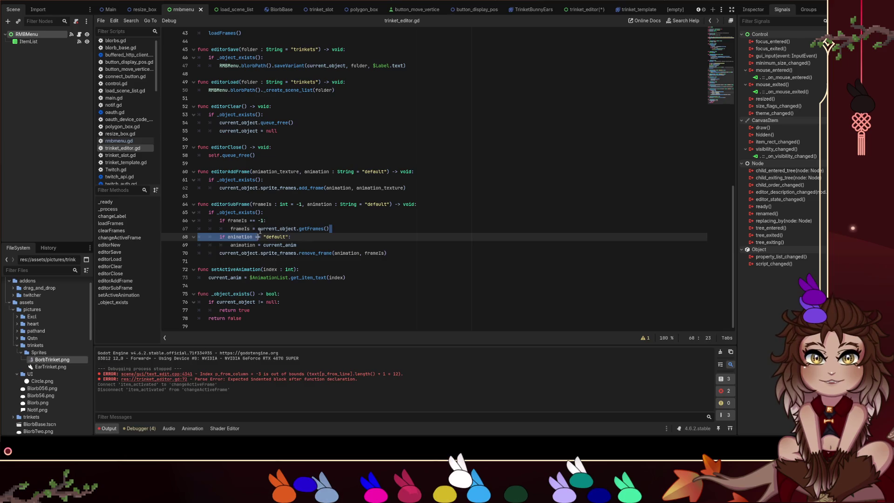
pyautogui.keyDown('shift'); pyautogui.click(257, 229); pyautogui.keyUp('shift')
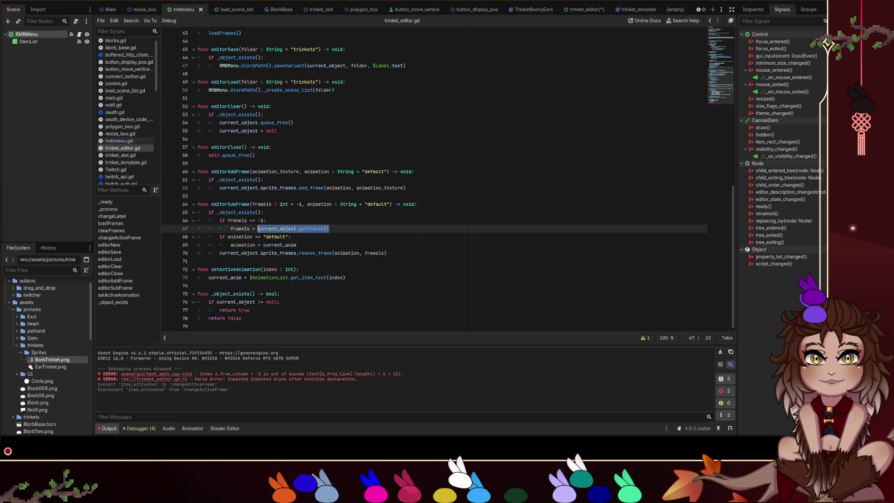
pyautogui.write('toFrame')
pyautogui.click(356, 222)
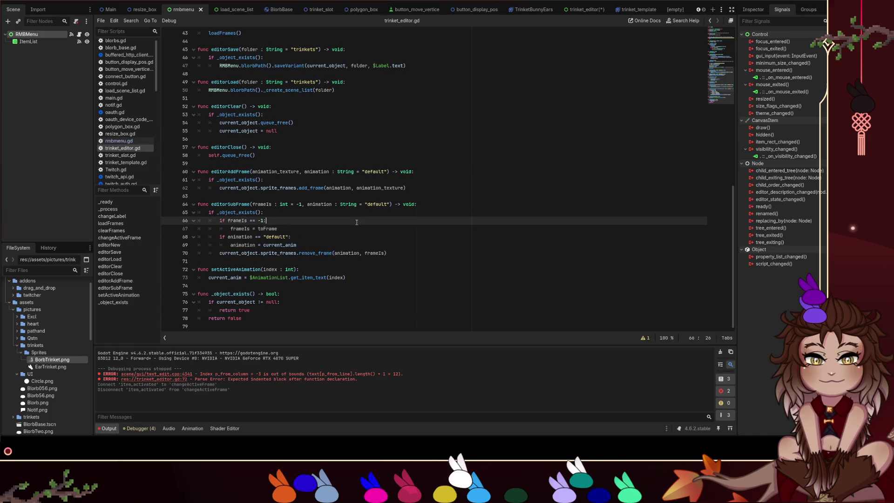
pyautogui.click(326, 228)
pyautogui.press('BackSpace')
pyautogui.press('BackSpace')
pyautogui.press('BackSpace')
pyautogui.write('active_frame')
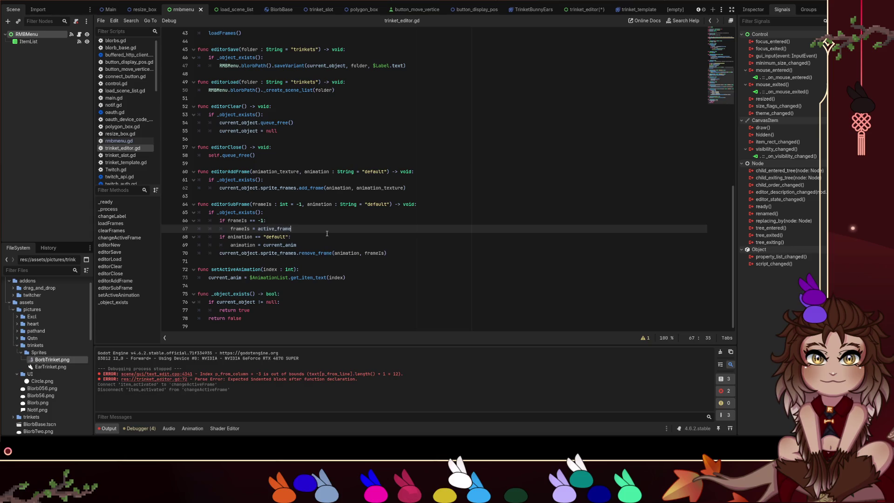
pyautogui.click(374, 219)
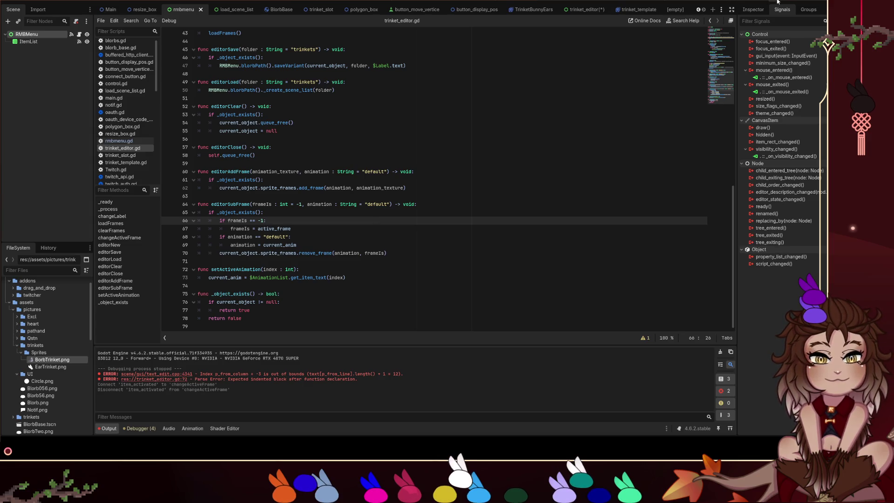
pyautogui.press('F5')
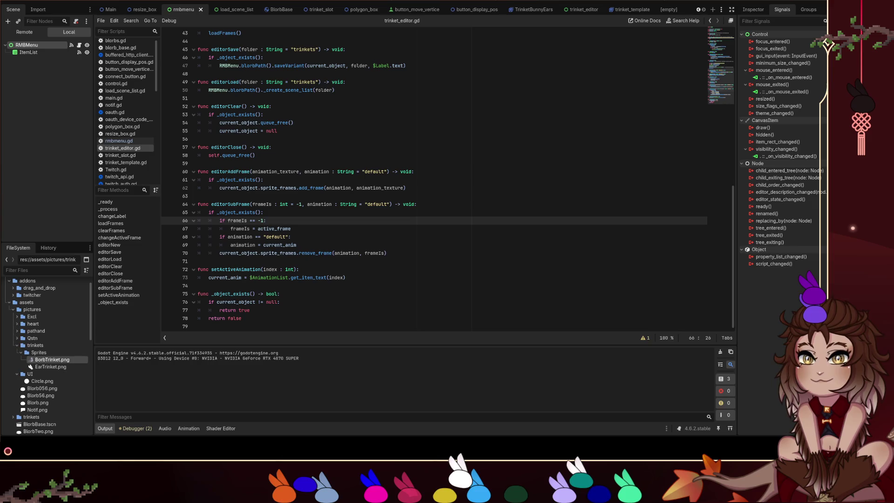
# Place the cursor at the end of line 69 in trinket_editor.gd.
pyautogui.click(297, 245)
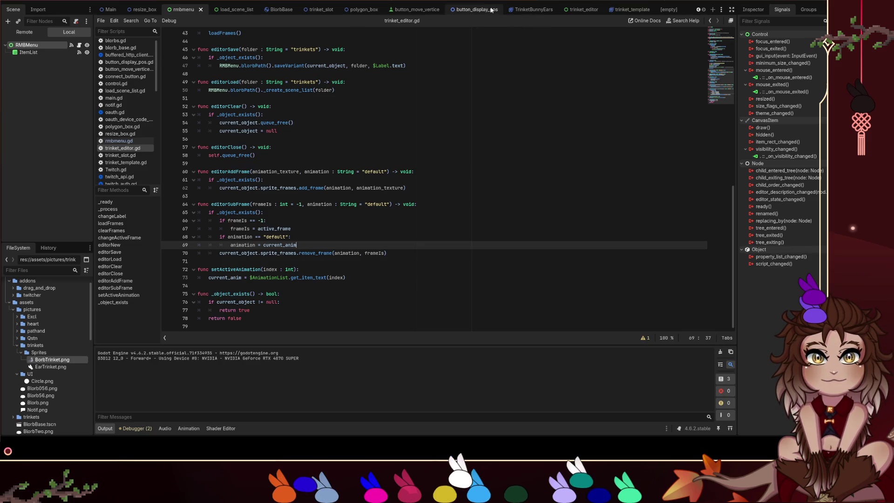
# Switch to the trinket_editor scene and run it with F6.
pyautogui.click(568, 11)
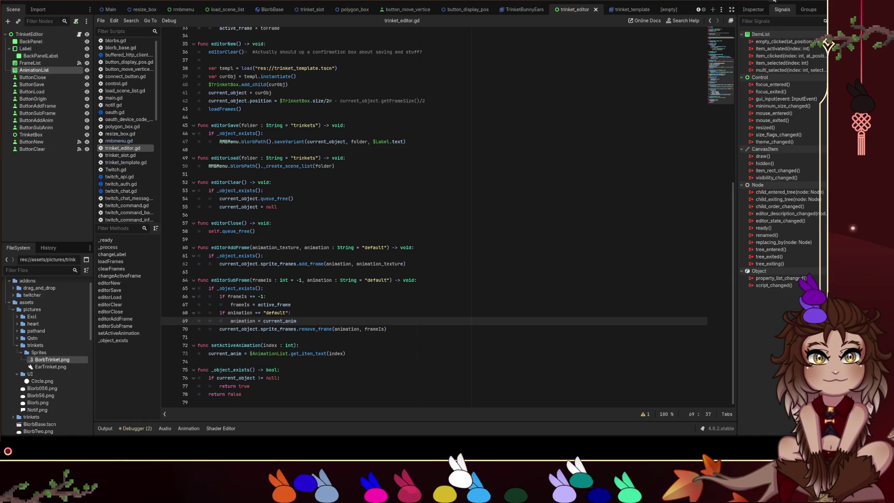
pyautogui.press('F6')
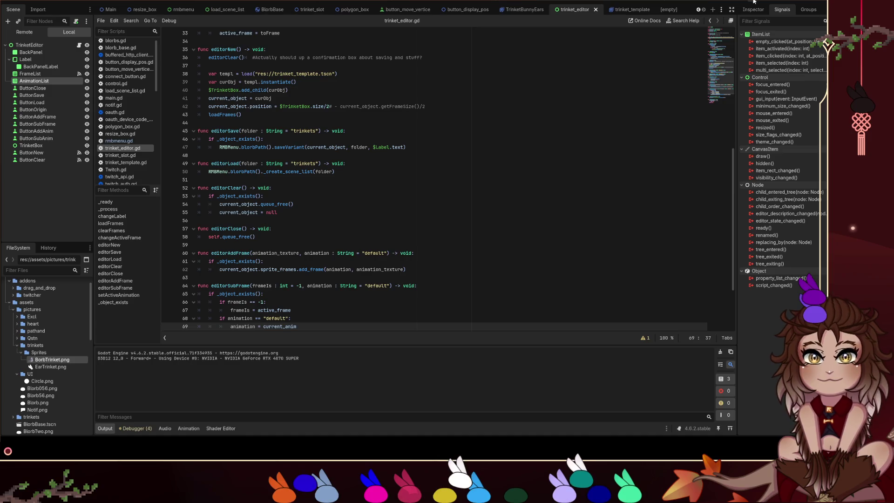
# Select the ButtonAddFrame node and scroll through its button signals.
pyautogui.click(63, 107)
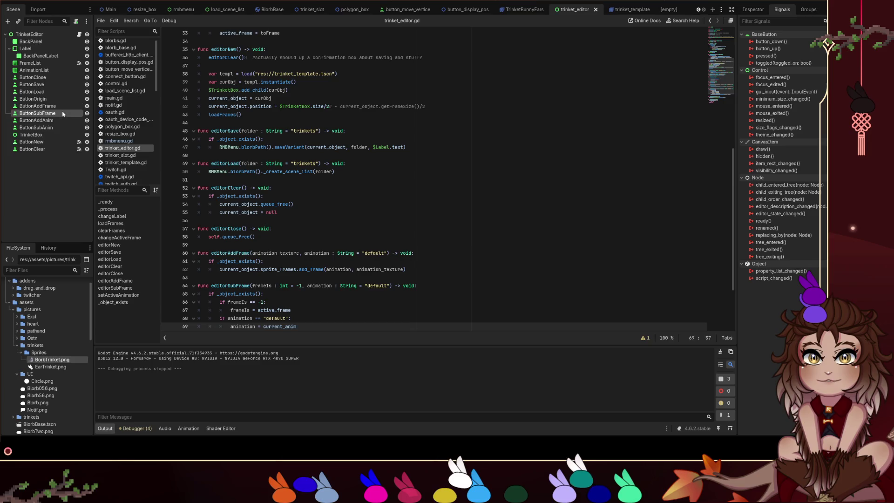
pyautogui.scroll(-3, 410, 159)
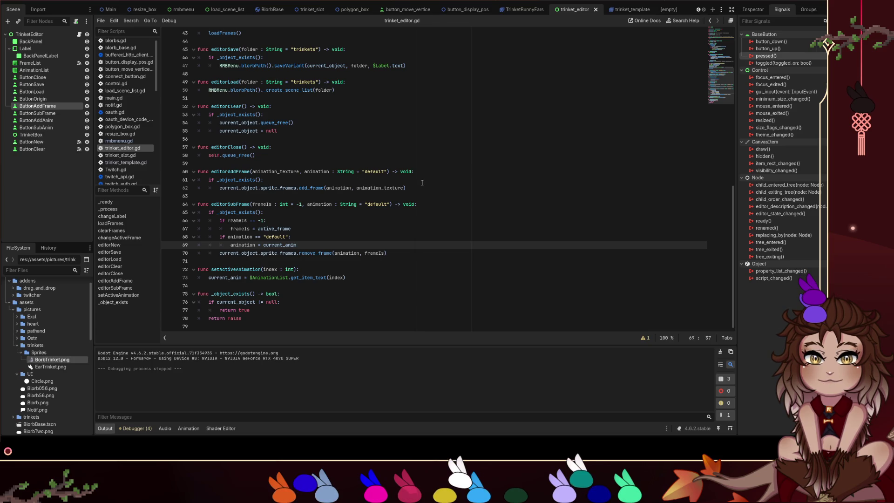
# Below editorSubFrame, write func add_button() -> void: calling editorAddFrame(), then select ButtonSubFrame.
pyautogui.click(250, 259)
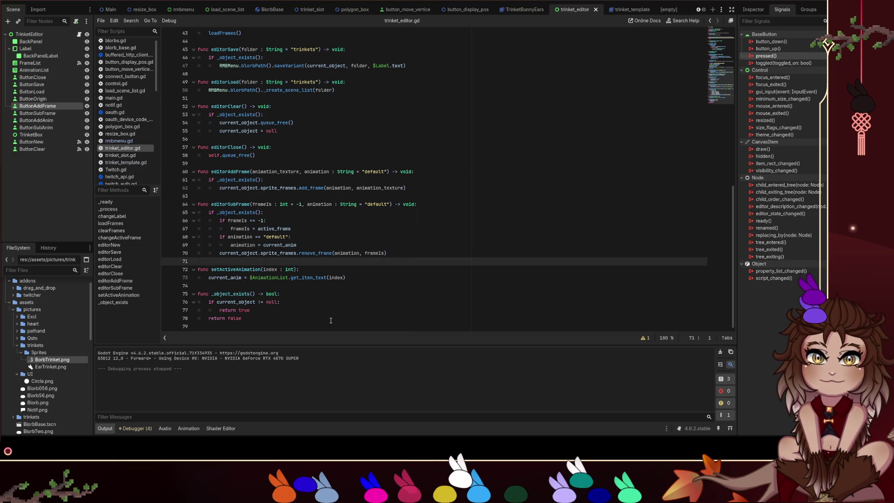
pyautogui.press('Return')
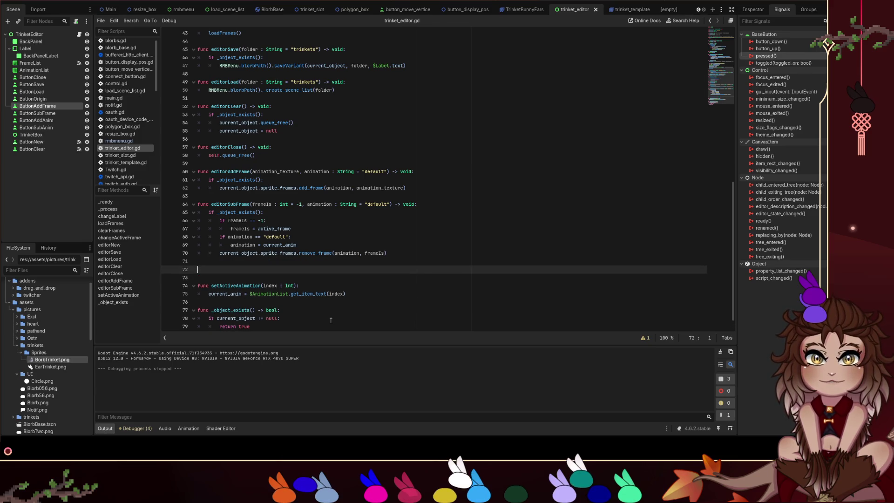
pyautogui.write('func ')
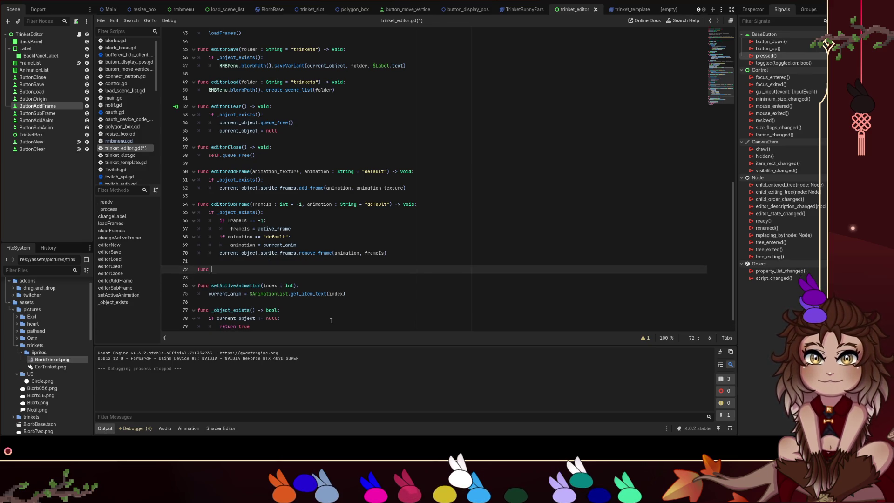
pyautogui.write('add_button() ')
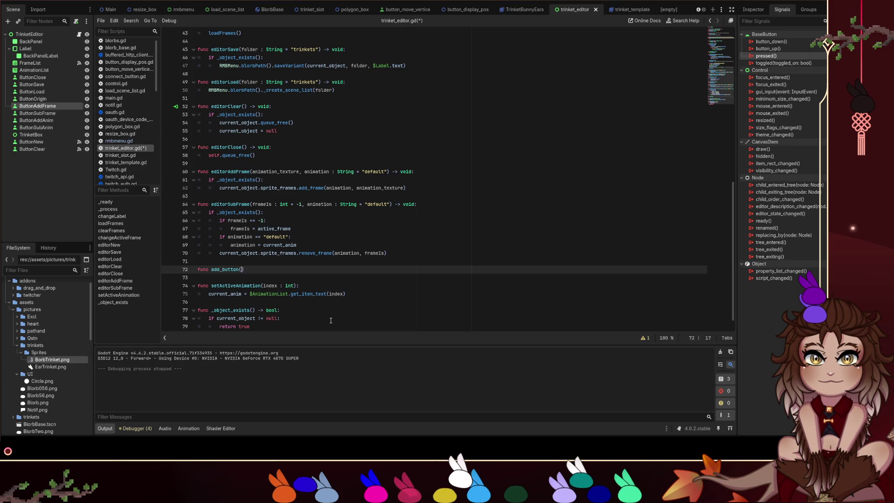
pyautogui.write('-> void:')
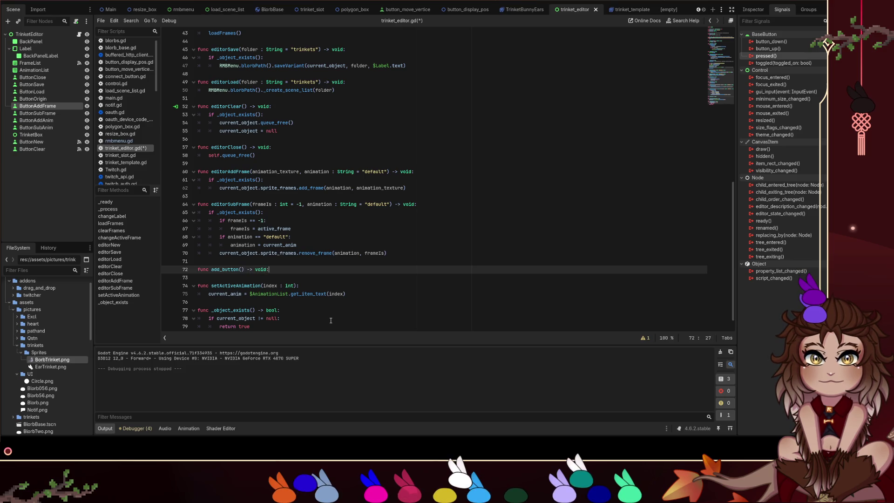
pyautogui.press('Return')
pyautogui.write('edi')
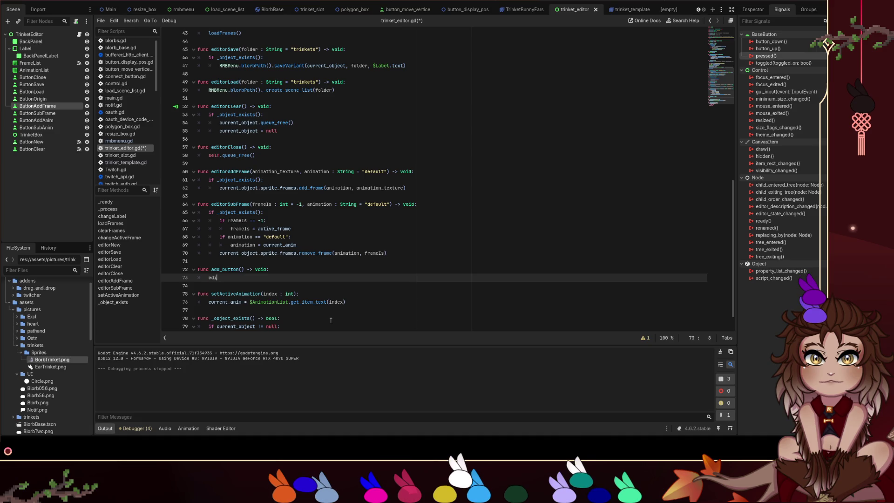
pyautogui.press('Return')
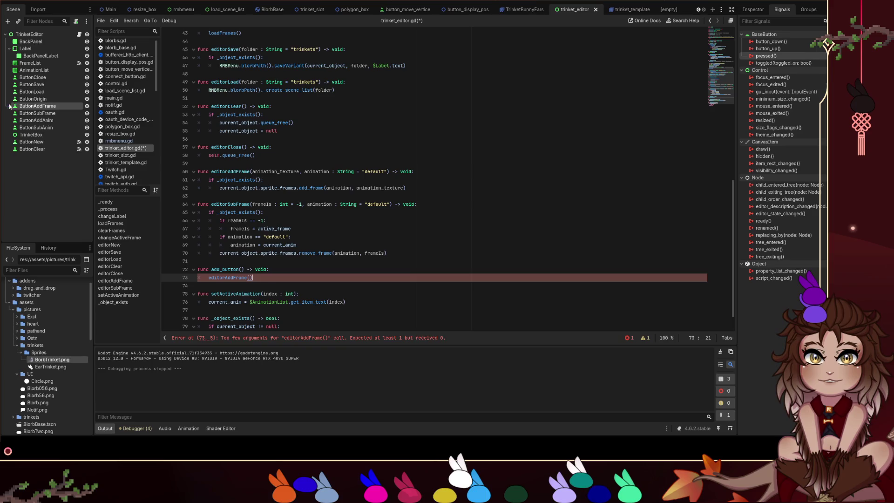
pyautogui.click(37, 113)
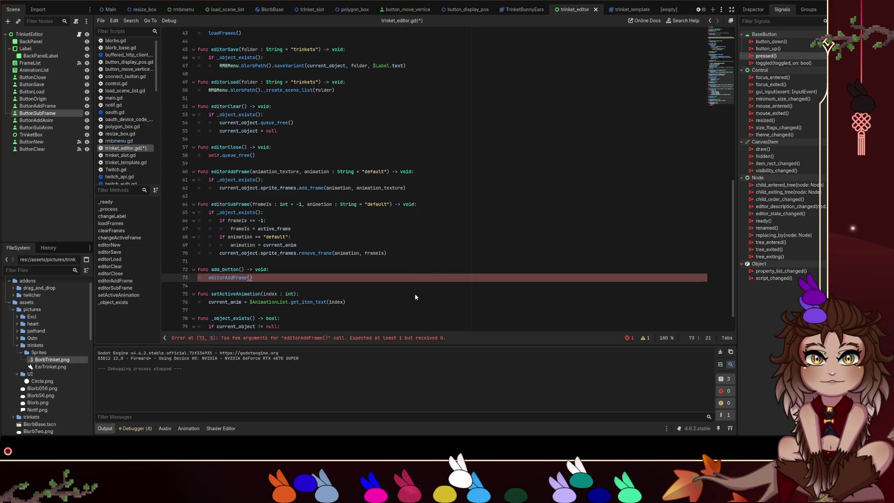
# Connect ButtonSubFrame's pressed signal to editorSubFrame, restoring add_button after an accidental deletion.
pyautogui.press('Return')
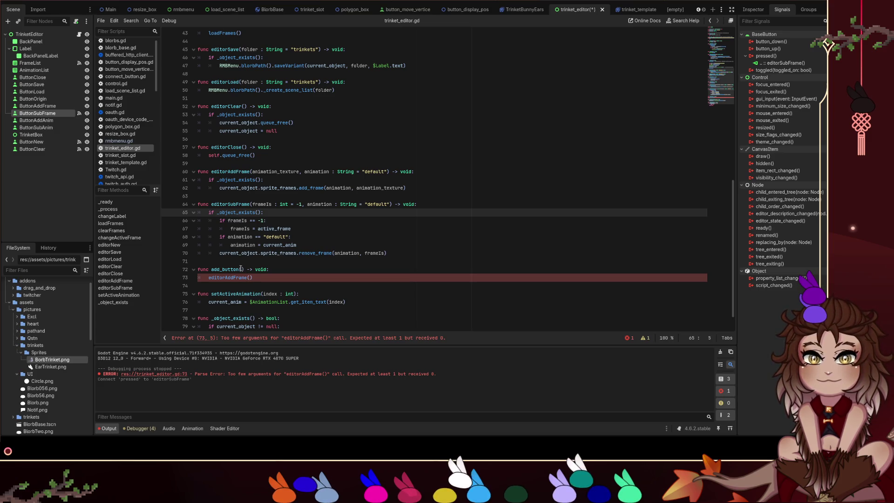
pyautogui.click(267, 274)
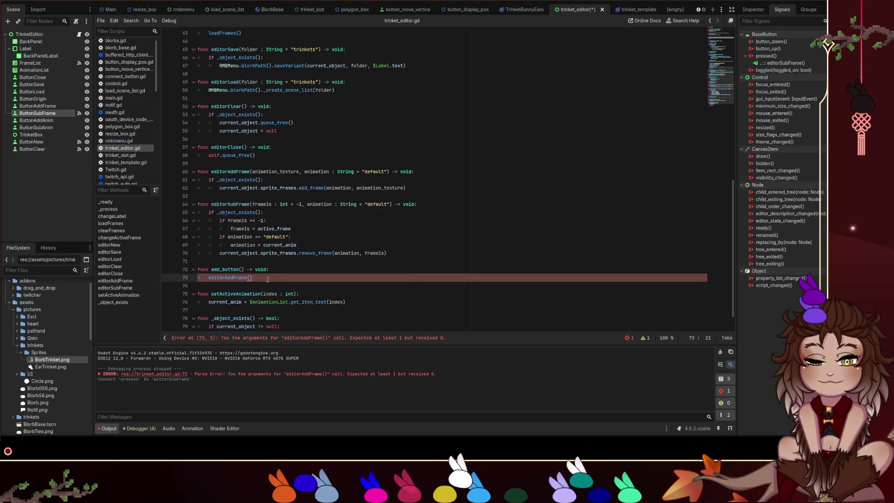
pyautogui.moveTo(268, 279); pyautogui.dragTo(221, 264)
pyautogui.press('BackSpace')
pyautogui.press('BackSpace')
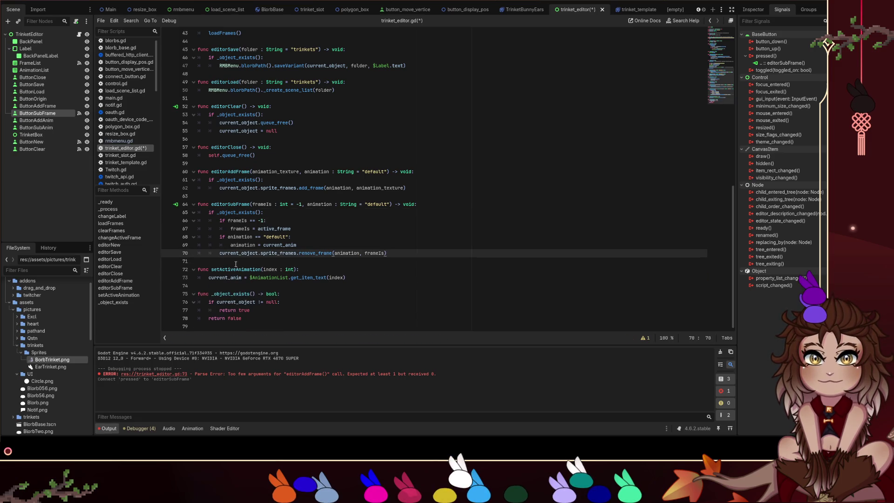
pyautogui.hotkey('ctrl', 'z')
pyautogui.hotkey('ctrl', 'z')
pyautogui.hotkey('ctrl', 'z')
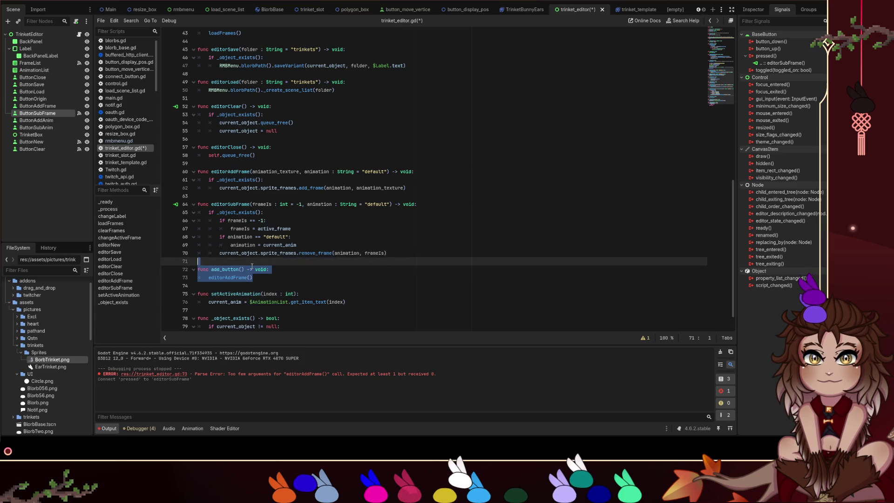
# Save the script and place the caret inside editorAddFrame()'s parentheses.
pyautogui.click(279, 277)
pyautogui.hotkey('ctrl', 's')
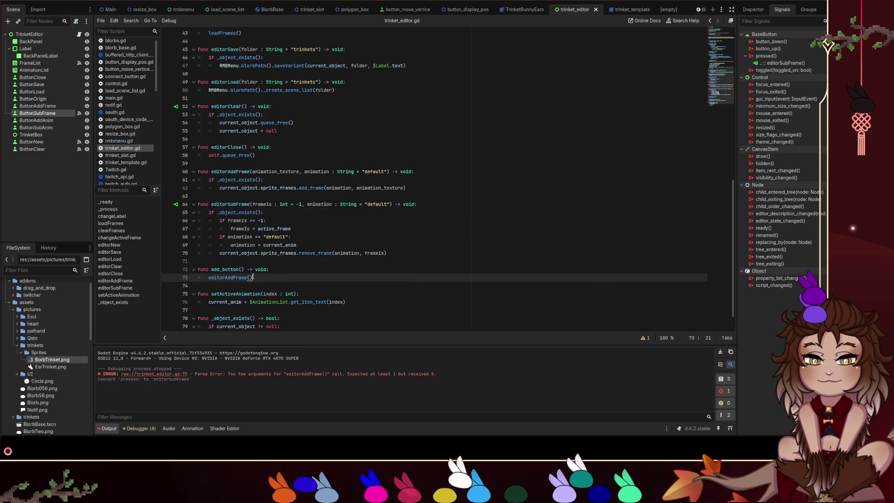
pyautogui.click(252, 278)
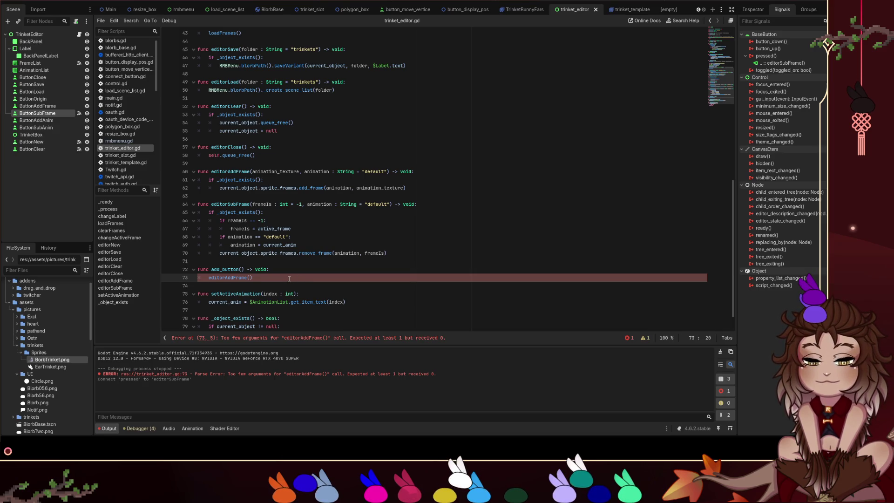
pyautogui.scroll(14, 281, 181)
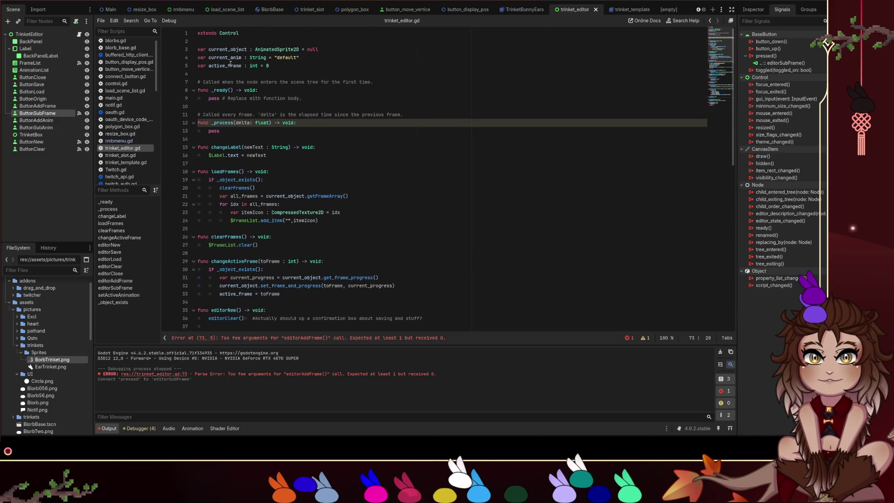
pyautogui.doubleClick(226, 66)
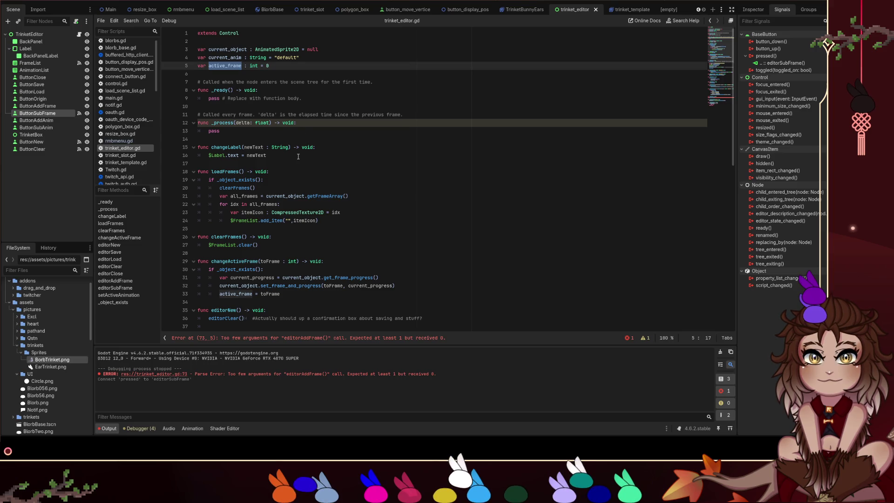
pyautogui.scroll(-15, 298, 156)
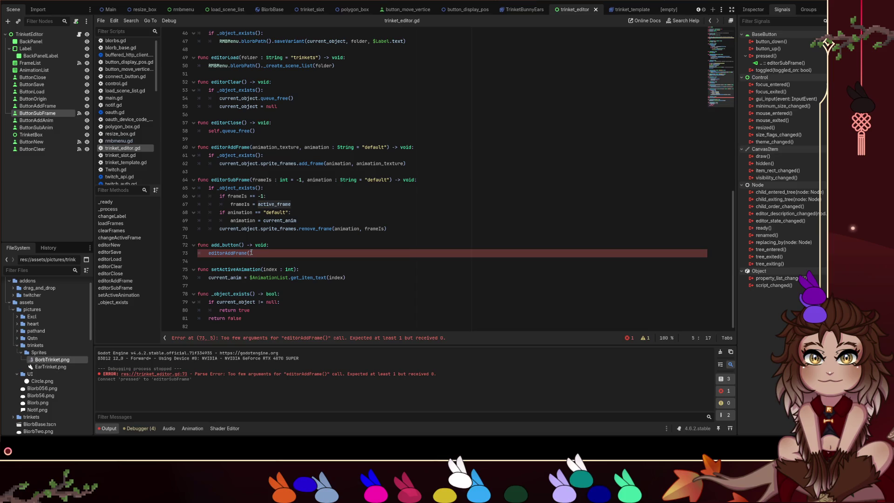
pyautogui.scroll(1, 252, 252)
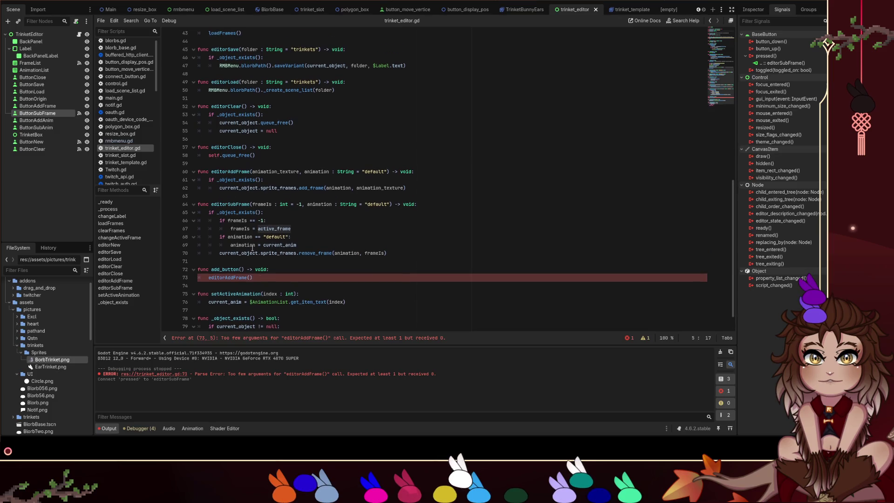
pyautogui.scroll(7, 253, 217)
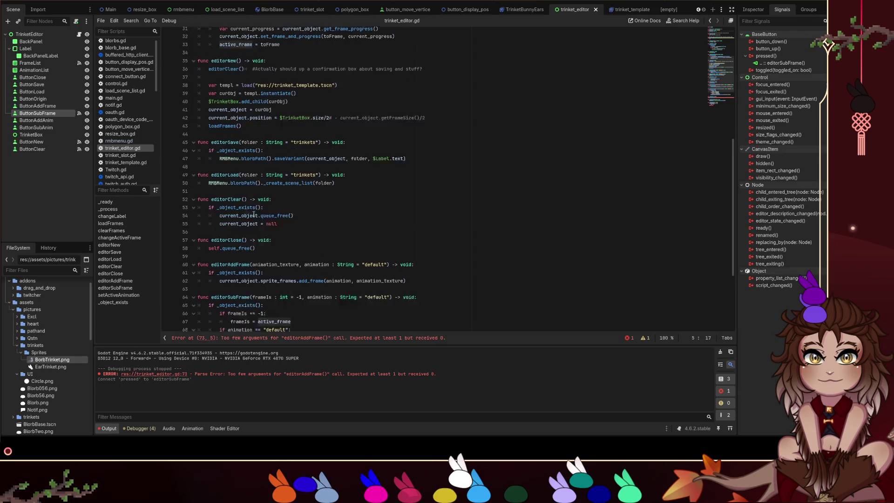
pyautogui.scroll(3, 253, 214)
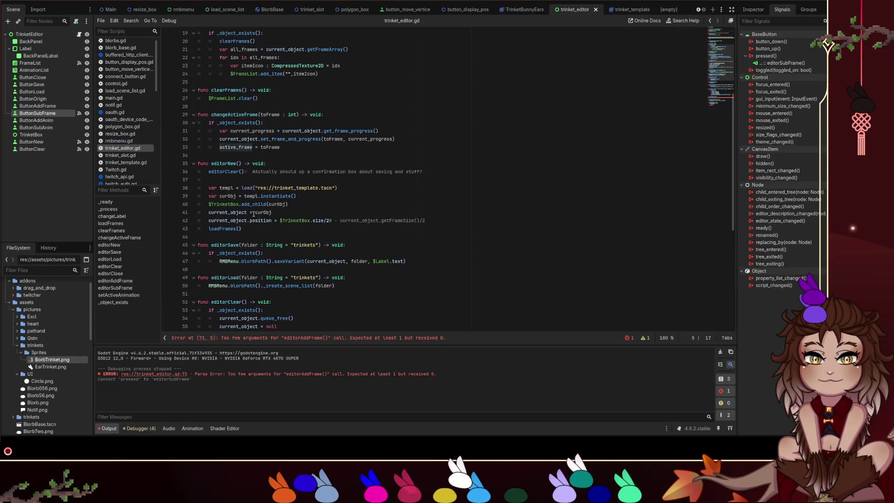
pyautogui.scroll(1, 227, 196)
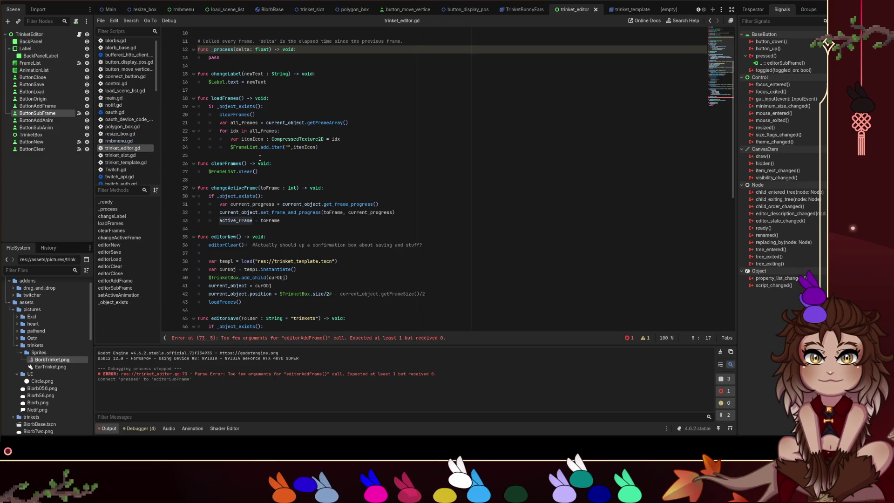
pyautogui.scroll(-4, 260, 158)
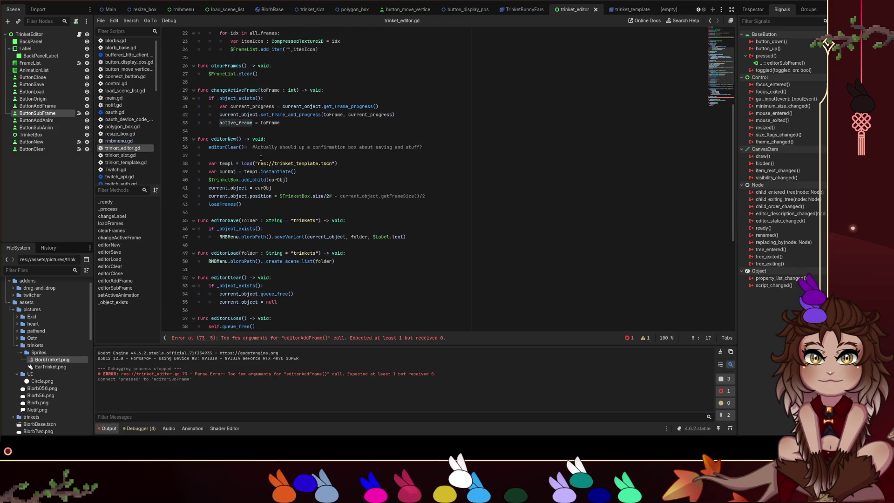
pyautogui.scroll(-3, 261, 157)
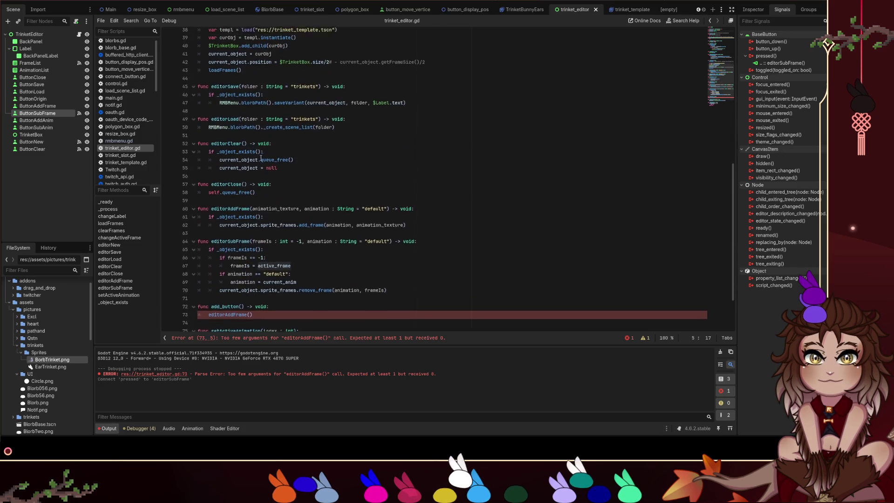
pyautogui.scroll(1, 260, 158)
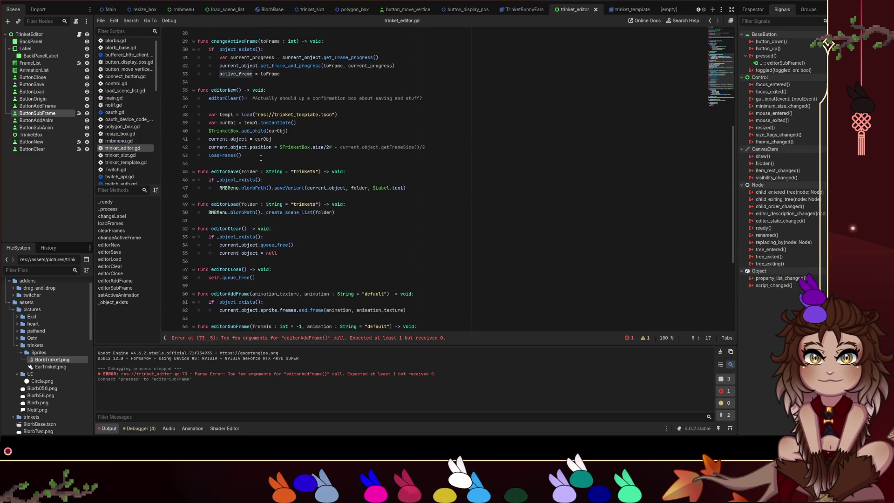
pyautogui.scroll(-6, 261, 158)
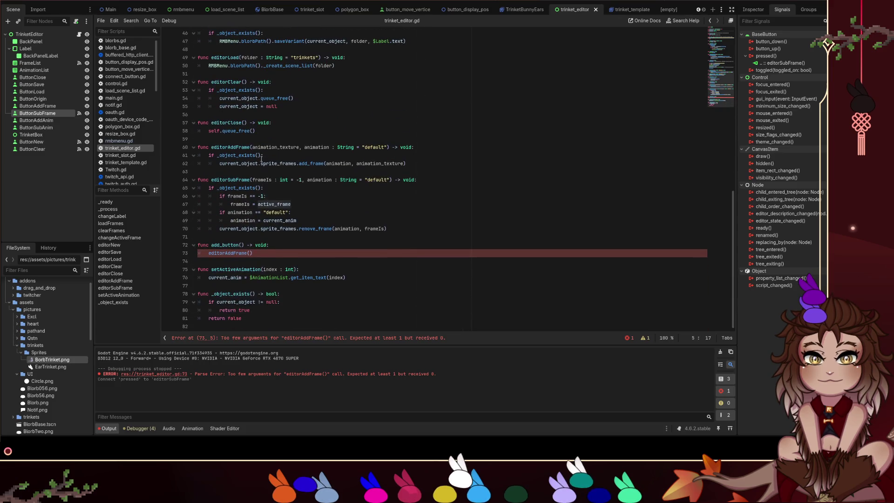
pyautogui.click(283, 254)
# Pass current_object.sprite_frames.get_frame_texture(current_anim, active_frame) as editorAddFrame's argument.
pyautogui.press('Left')
pyautogui.write('current_pr')
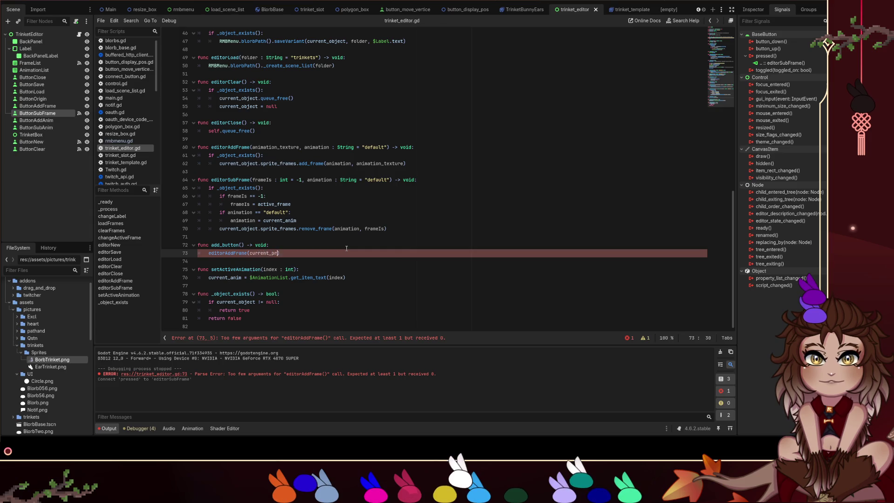
pyautogui.press('BackSpace')
pyautogui.press('BackSpace')
pyautogui.write('object.get_')
pyautogui.press('Escape')
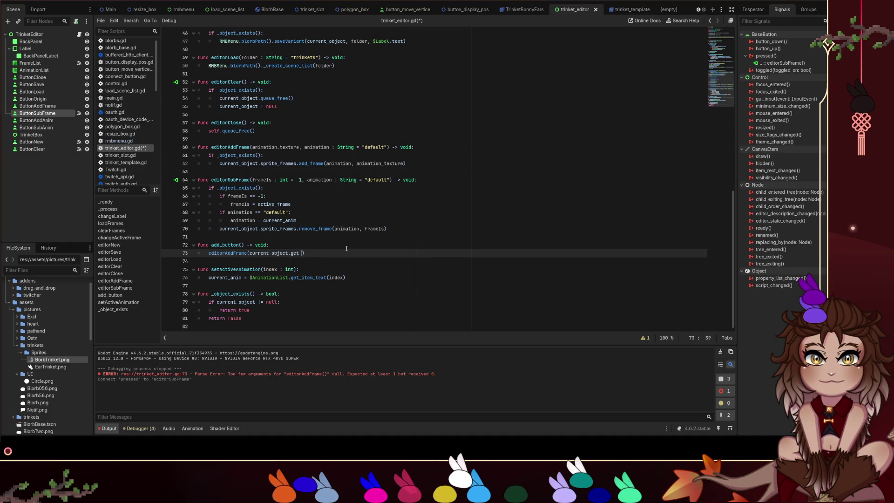
pyautogui.press('BackSpace')
pyautogui.press('BackSpace')
pyautogui.press('BackSpace')
pyautogui.write('fr')
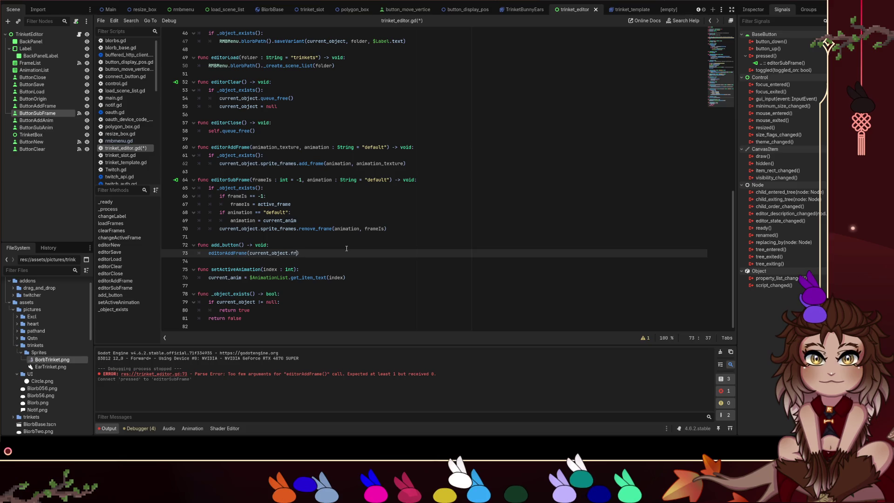
pyautogui.press('Return')
pyautogui.write('.')
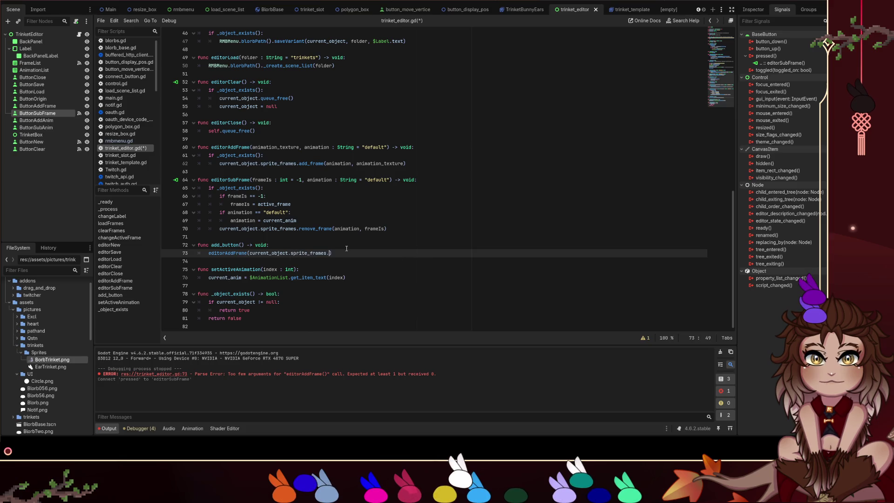
pyautogui.write('get_fr')
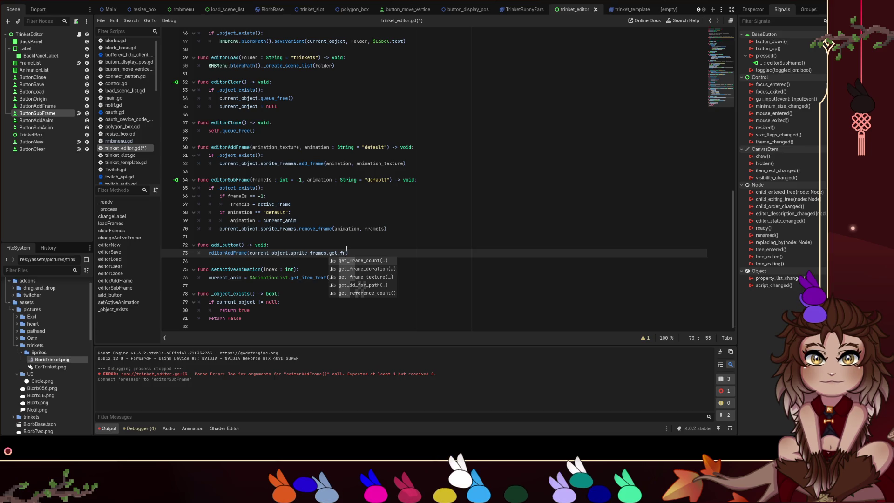
pyautogui.press('Down')
pyautogui.press('Down')
pyautogui.press('Return')
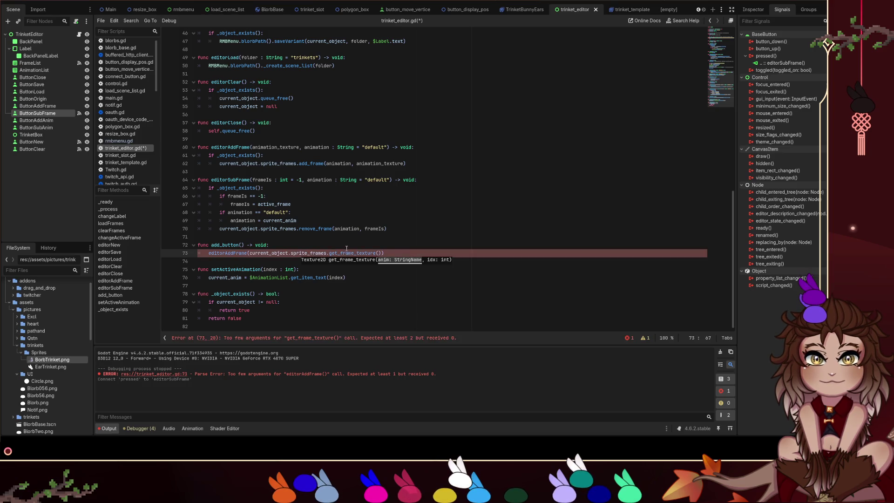
pyautogui.write('c')
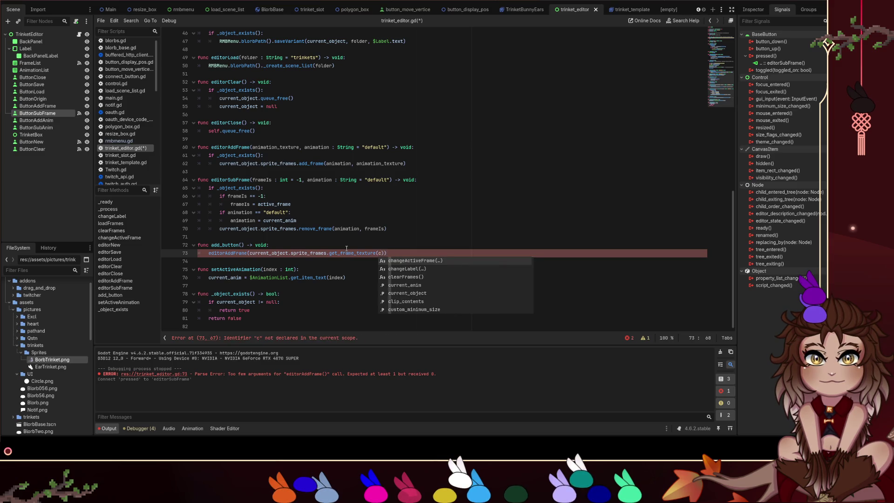
pyautogui.press('Escape')
pyautogui.write('urrent_anim,')
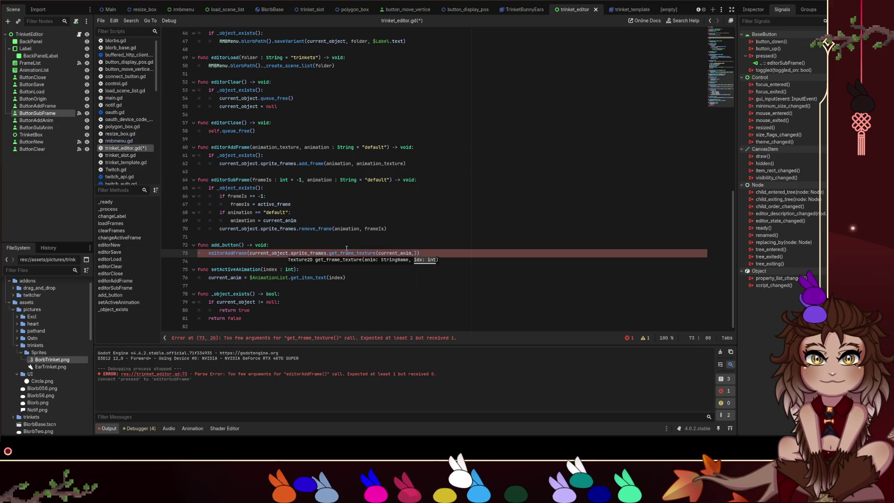
pyautogui.write('acti')
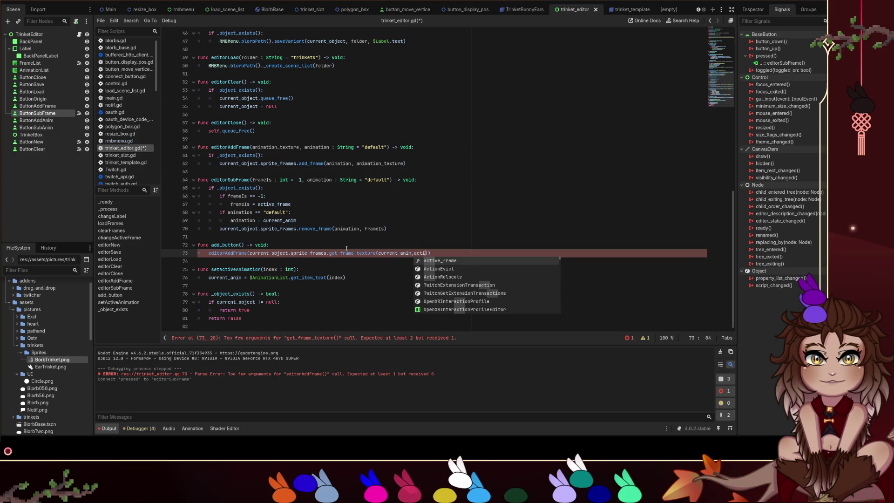
pyautogui.press('Return')
# Save the script and move the caret to the empty line 74 below the call.
pyautogui.click(347, 249)
pyautogui.hotkey('ctrl', 's')
pyautogui.click(464, 254)
pyautogui.press('Down')
pyautogui.press('Up')
pyautogui.hotkey('shift', 'Home')
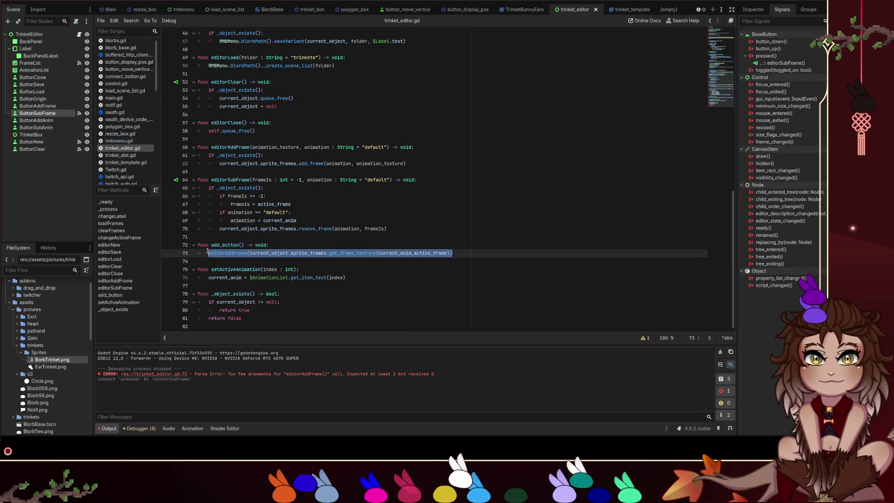
pyautogui.press('Up')
pyautogui.press('End')
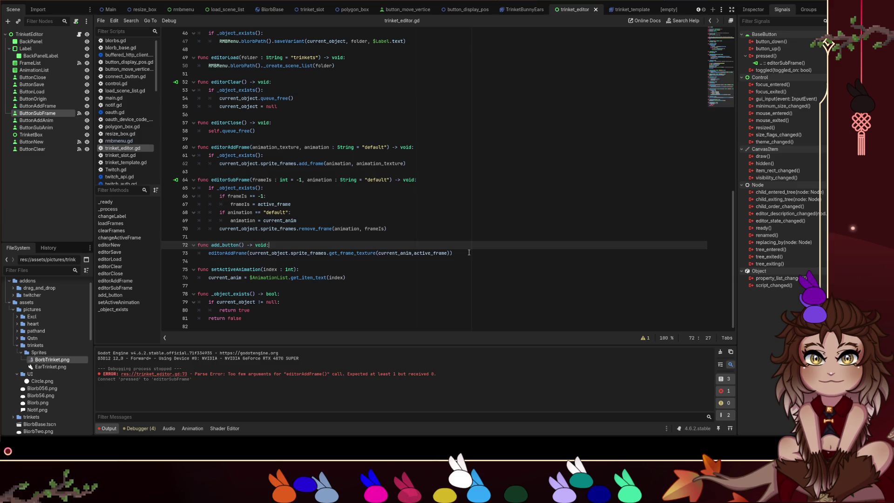
pyautogui.click(469, 252)
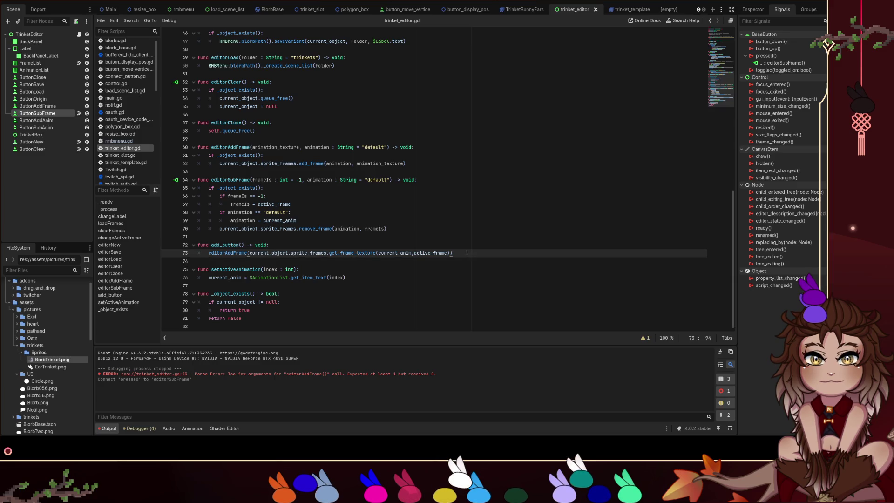
pyautogui.click(406, 263)
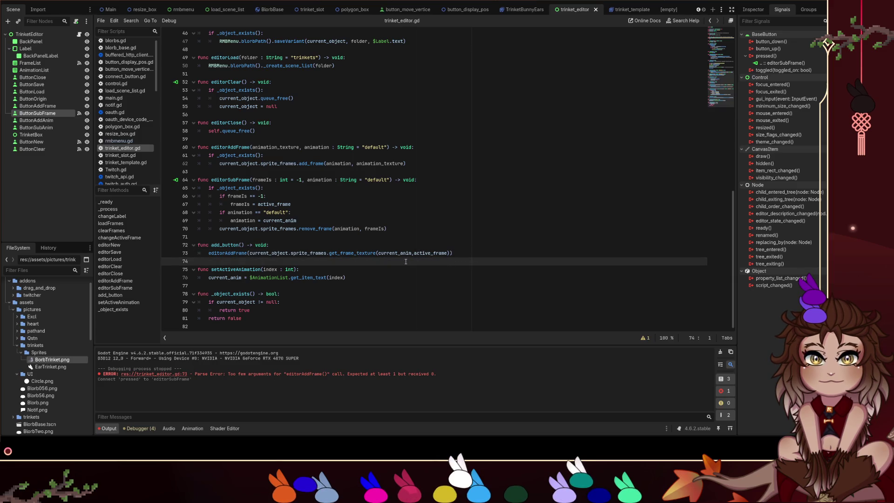
# Add func getActiveFrameTexture() -> CompressedTexture2D returning the get_frame_texture expression.
pyautogui.press('Return')
pyautogui.write('func get_a')
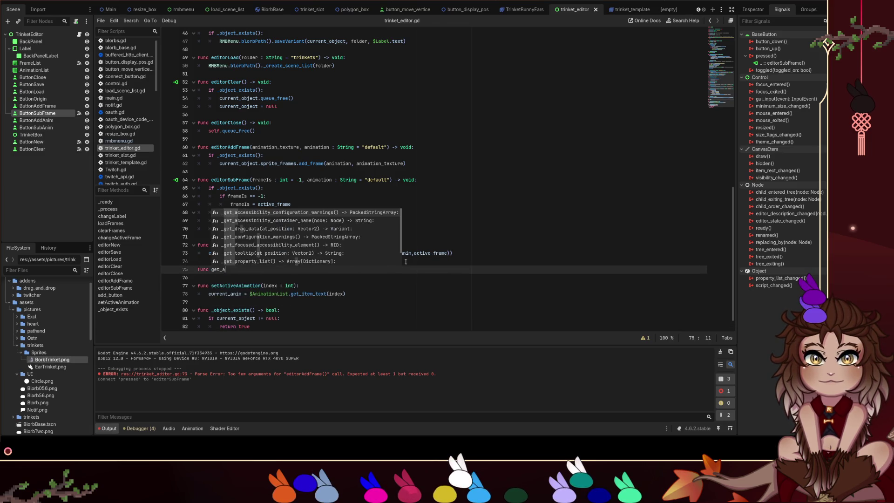
pyautogui.press('BackSpace')
pyautogui.press('BackSpace')
pyautogui.write('Active')
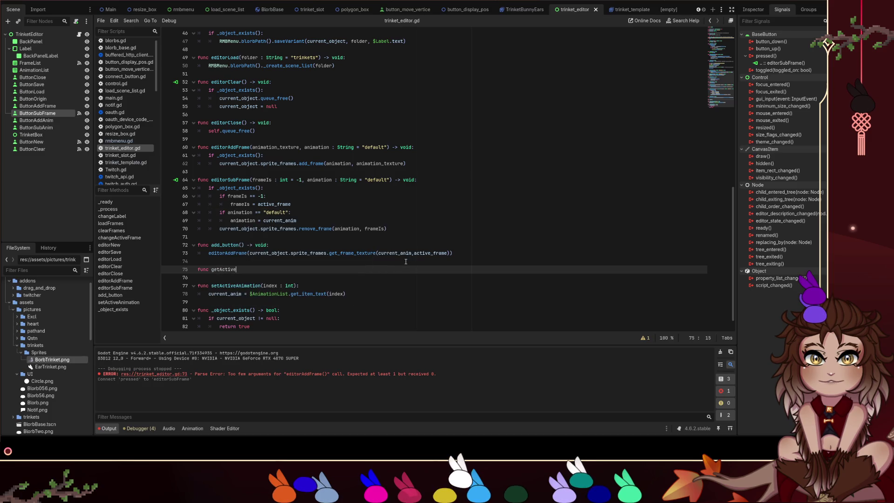
pyautogui.write('FrameTexture()')
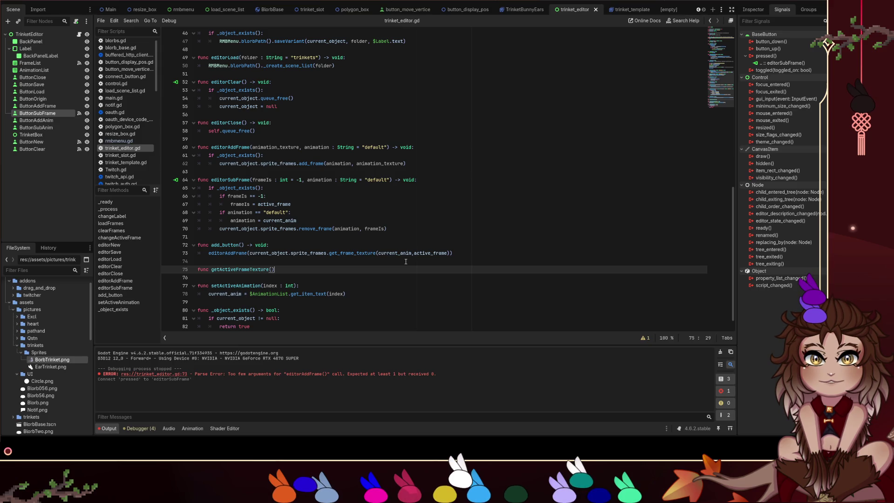
pyautogui.write(' -> C')
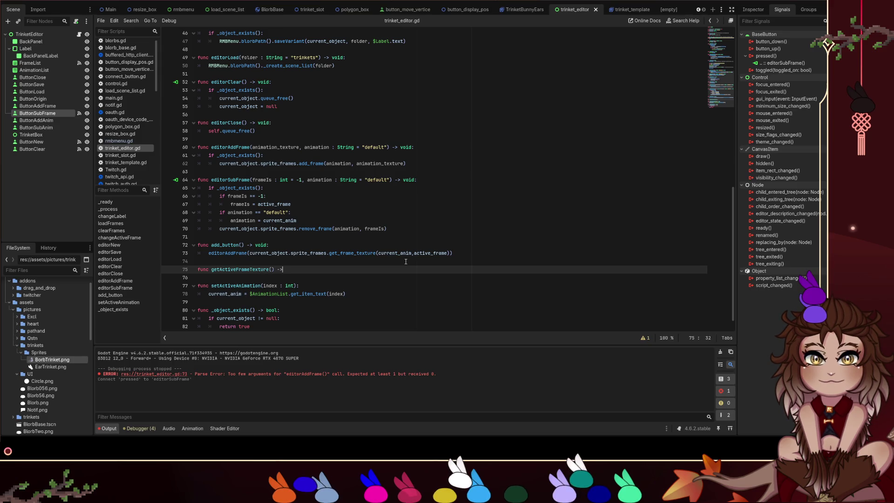
pyautogui.write('om')
pyautogui.press('Down')
pyautogui.press('Down')
pyautogui.press('Down')
pyautogui.press('Return')
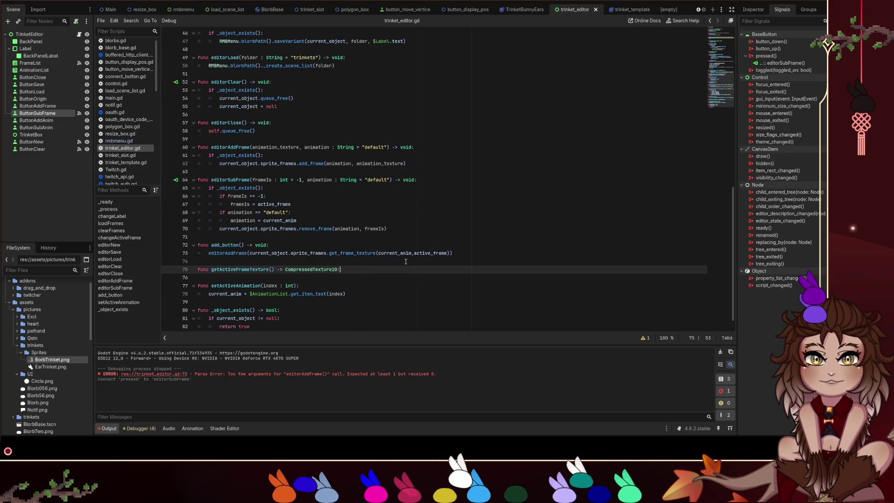
pyautogui.press('Return')
pyautogui.write('return')
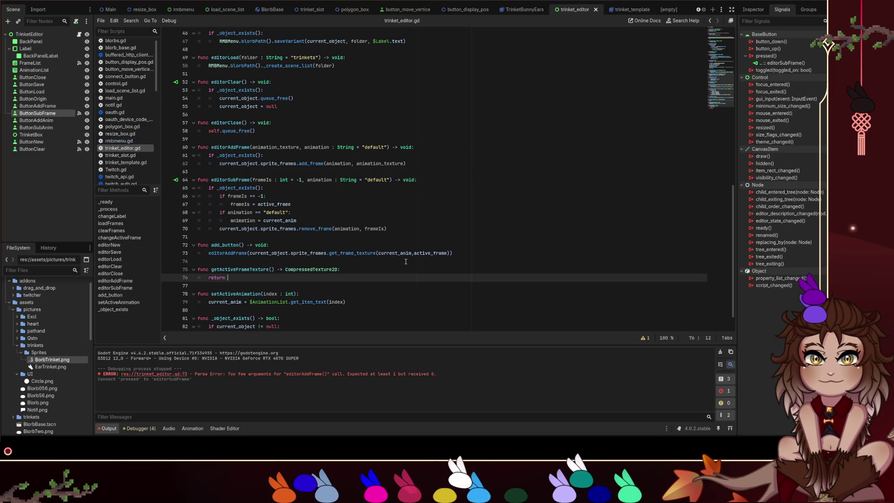
pyautogui.moveTo(450, 253); pyautogui.dragTo(251, 256)
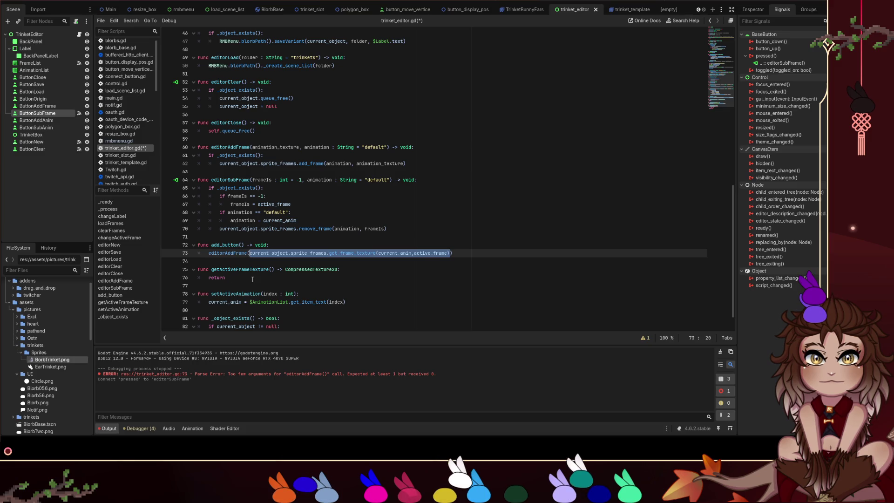
pyautogui.click(312, 258)
pyautogui.moveTo(451, 253)
pyautogui.mouseDown()
pyautogui.moveTo(251, 255)
pyautogui.moveTo(228, 277)
pyautogui.mouseUp()
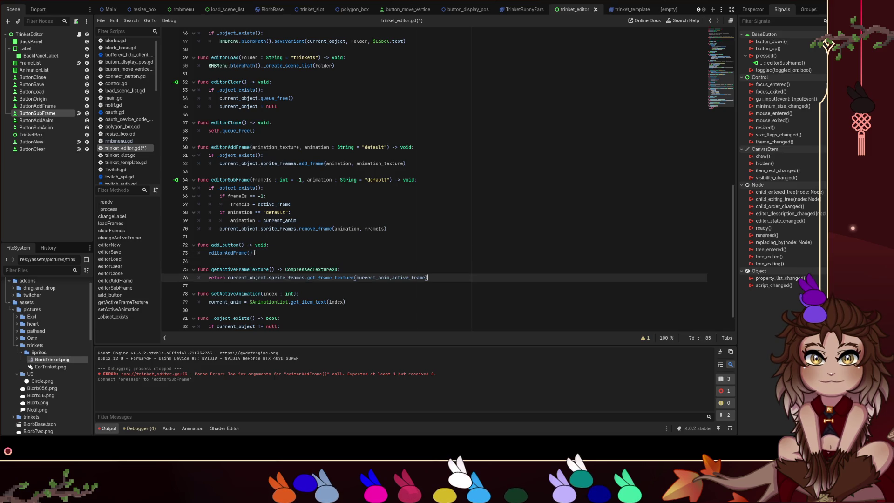
# Make add_button call editorAddFrame(getActiveFrameTexture()) and save the script.
pyautogui.doubleClick(261, 269)
pyautogui.hotkey('ctrl', 'c')
pyautogui.click(251, 253)
pyautogui.hotkey('ctrl', 'v')
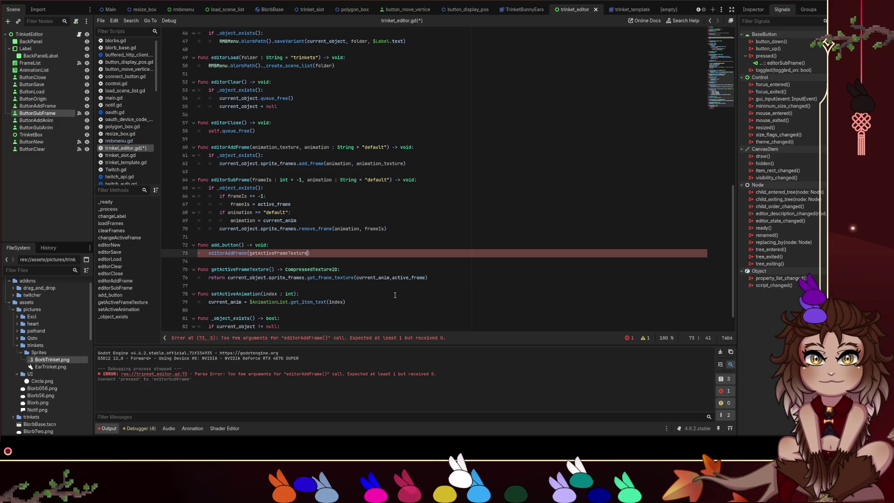
pyautogui.write('(')
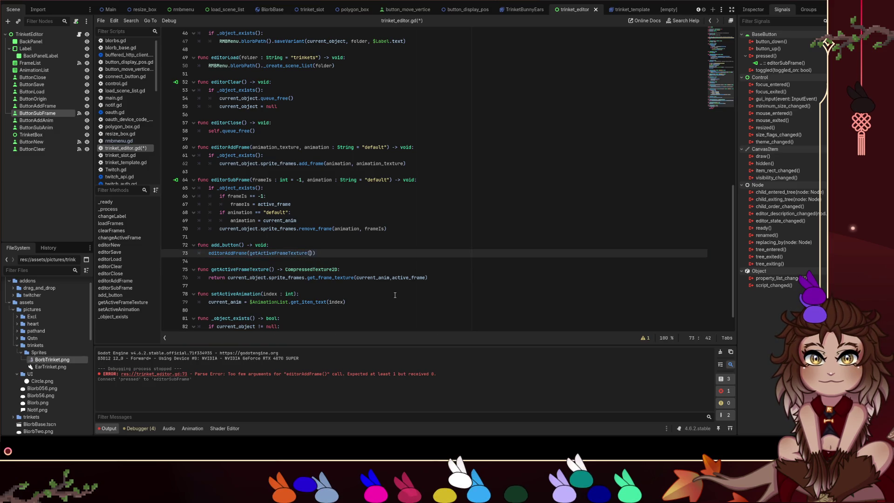
pyautogui.hotkey('ctrl', 's')
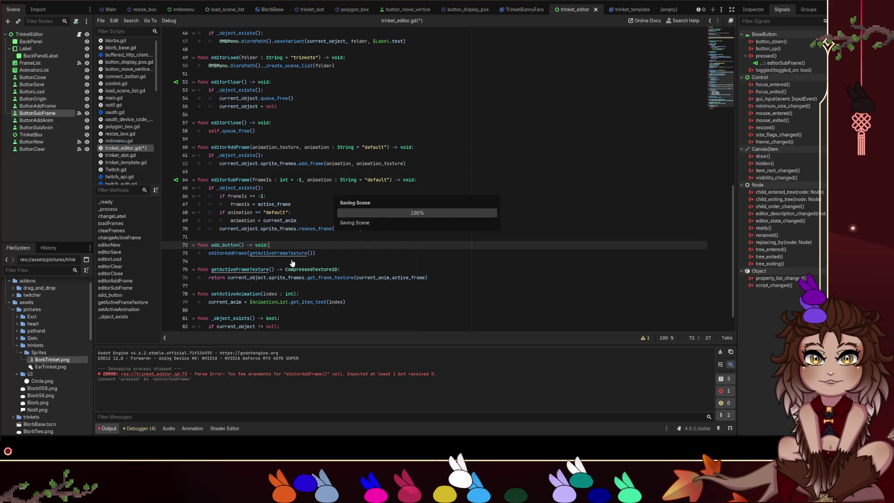
pyautogui.click(288, 260)
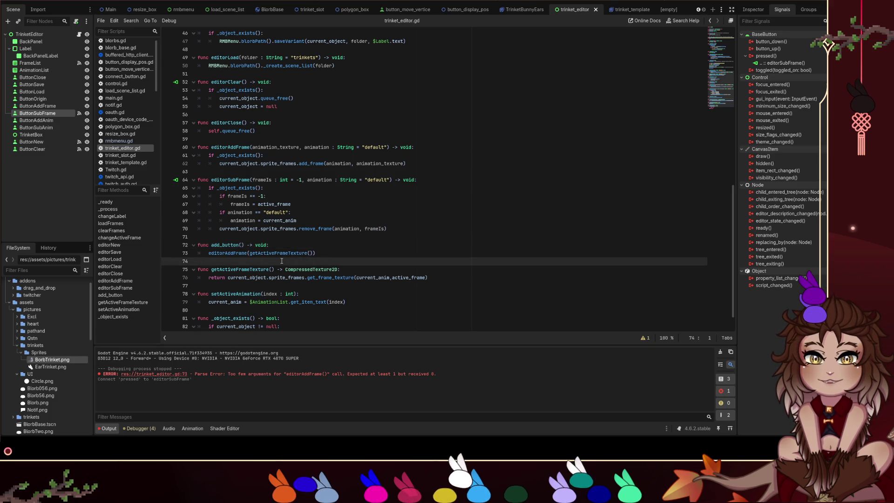
pyautogui.click(212, 245)
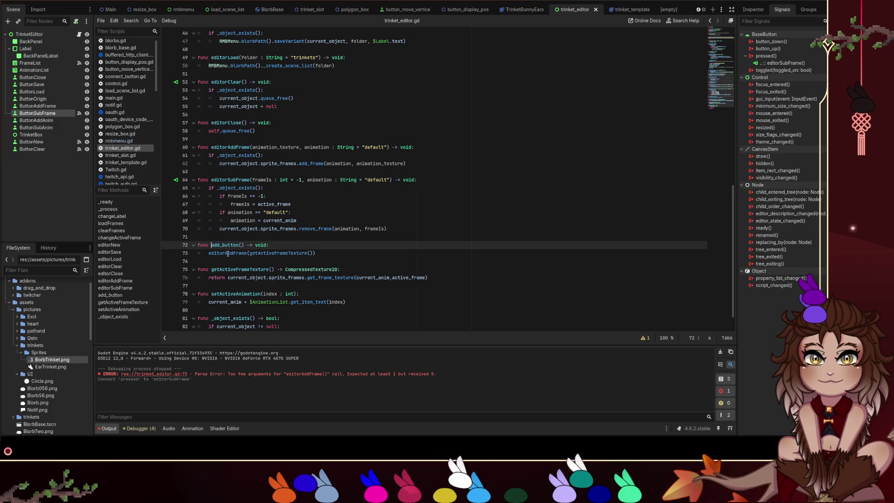
# Rename add_button to _add_button and move the function below setActiveAnimation.
pyautogui.write('_')
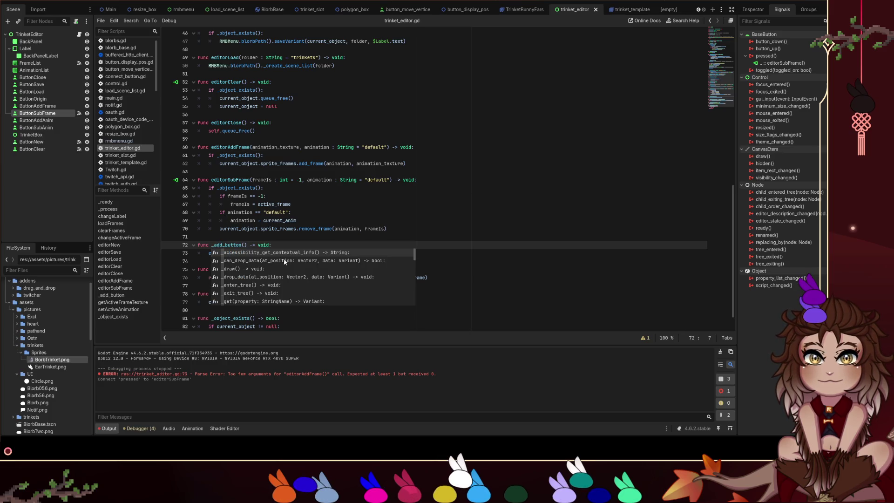
pyautogui.click(236, 228)
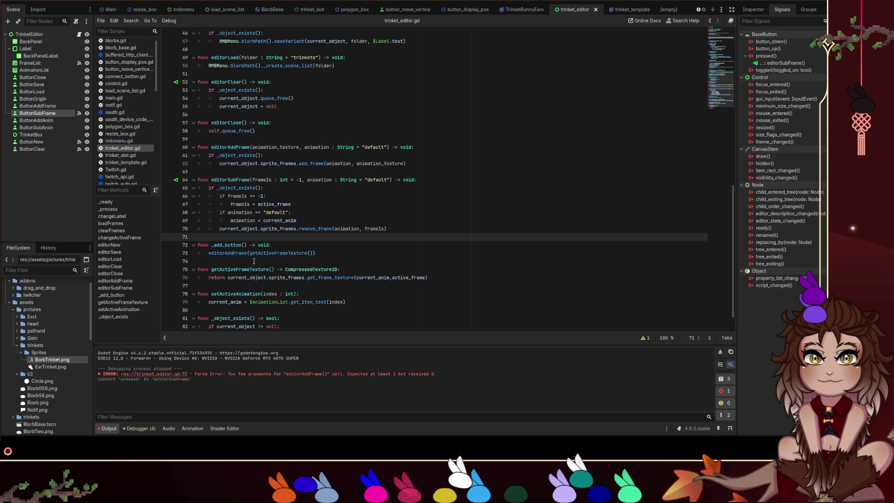
pyautogui.moveTo(255, 261)
pyautogui.mouseDown()
pyautogui.moveTo(233, 246)
pyautogui.moveTo(178, 247)
pyautogui.mouseUp()
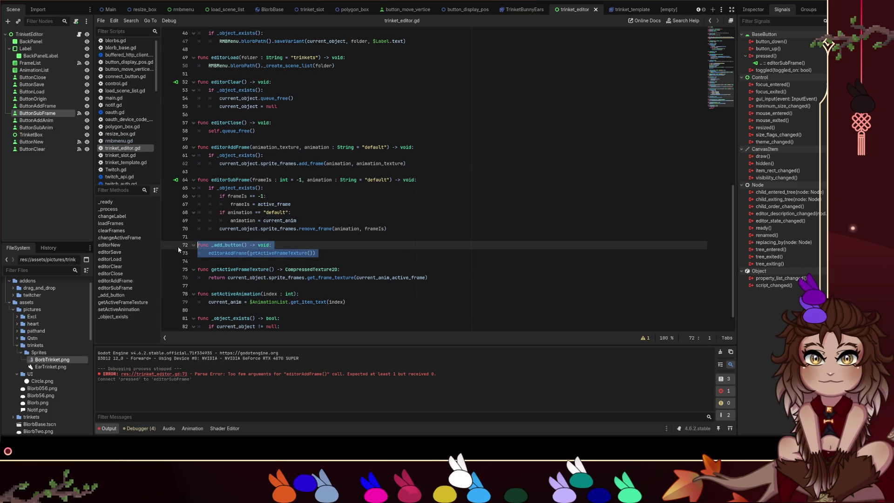
pyautogui.hotkey('ctrl', 'x')
pyautogui.click(371, 292)
pyautogui.hotkey('ctrl', 'v')
pyautogui.click(371, 286)
pyautogui.press('Return')
pyautogui.scroll(-2, 326, 289)
pyautogui.click(250, 301)
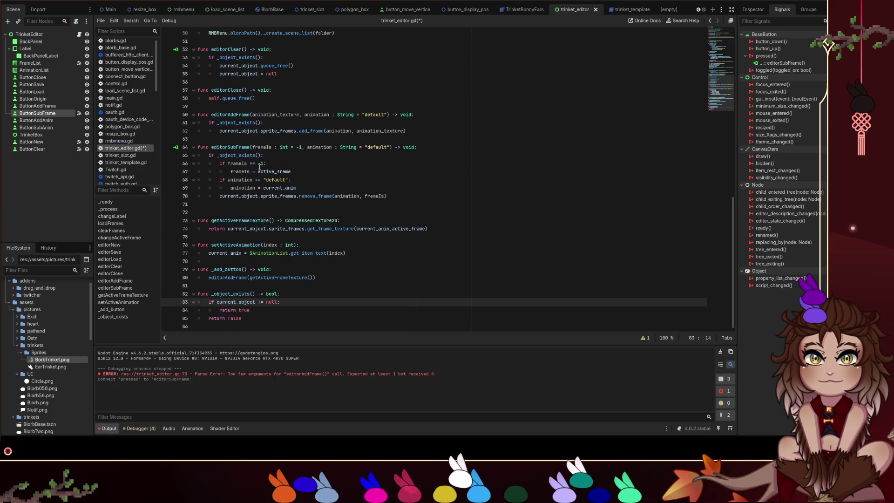
# Save the script, then try and undo an _object_exists guard inside getActiveFrameTexture.
pyautogui.moveTo(263, 155); pyautogui.dragTo(208, 155)
pyautogui.hotkey('ctrl', 's')
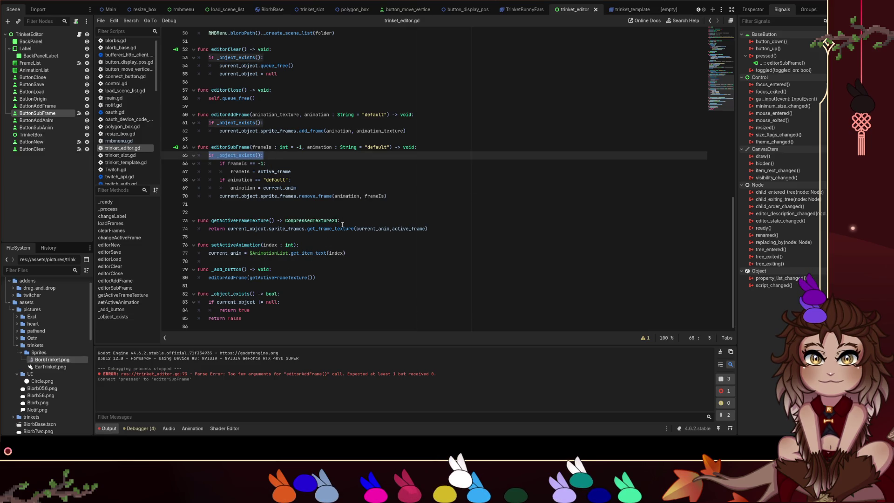
pyautogui.click(341, 225)
pyautogui.press('Return')
pyautogui.hotkey('ctrl', 'v')
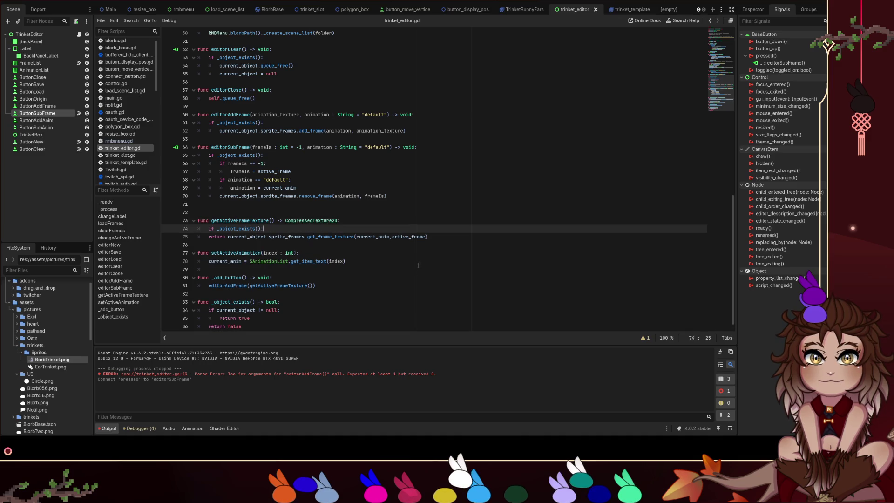
pyautogui.press('Right')
pyautogui.hotkey('ctrl', 'z')
pyautogui.hotkey('ctrl', 'z')
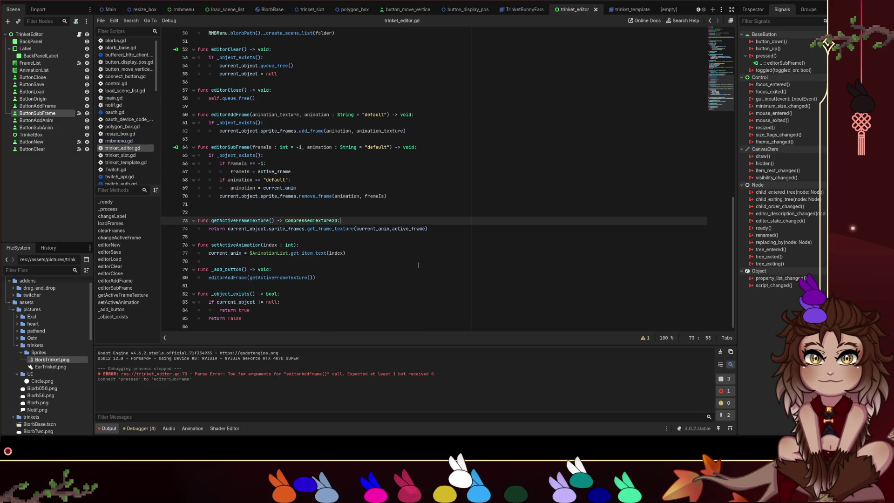
# Put _add_button's editorAddFrame call under an indented if _object_exists(): check.
pyautogui.press('Up')
pyautogui.press('Up')
pyautogui.press('Up')
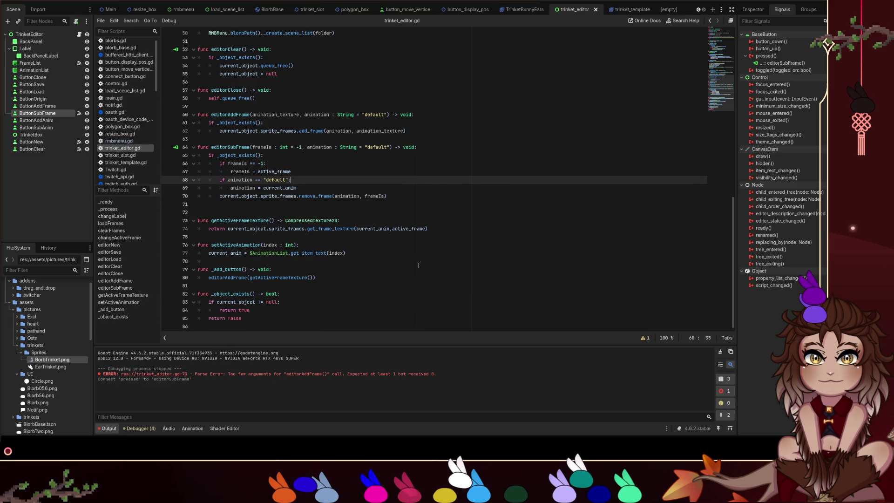
pyautogui.press('Down')
pyautogui.press('Down')
pyautogui.press('Down')
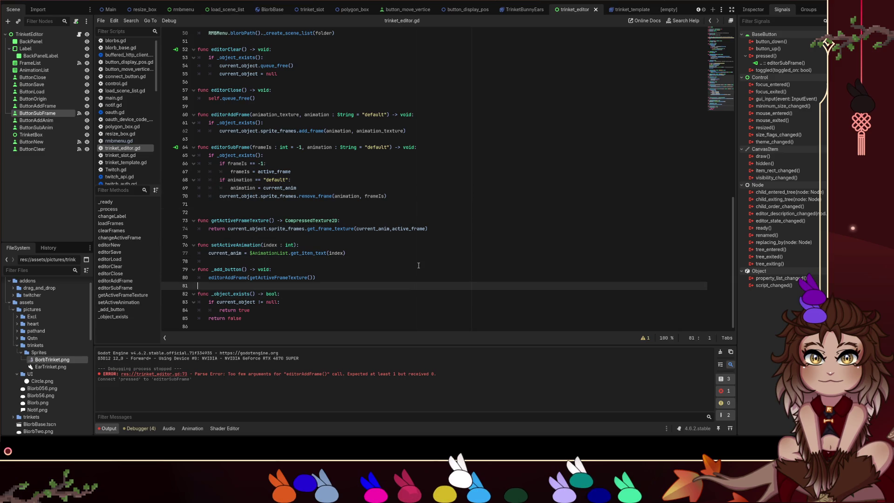
pyautogui.press('Return')
pyautogui.write('if _object_exists():')
pyautogui.press('Down')
pyautogui.press('Home')
pyautogui.press('Home')
pyautogui.press('Tab')
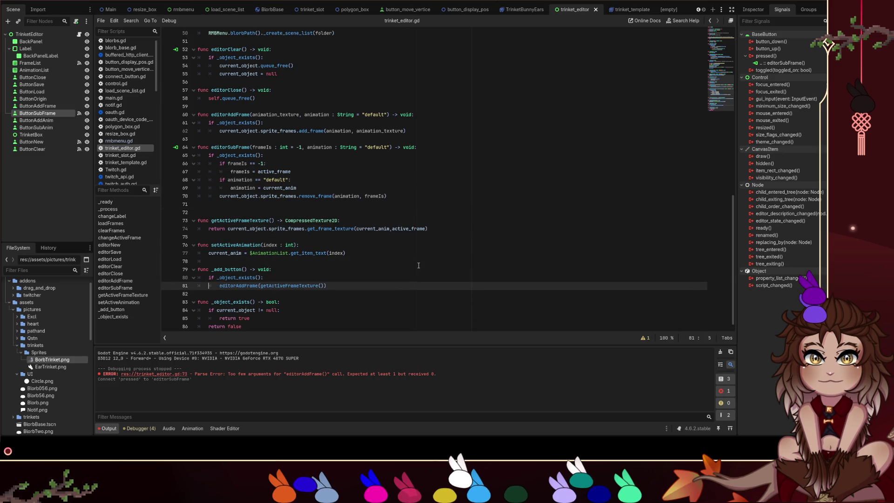
pyautogui.scroll(2, 449, 190)
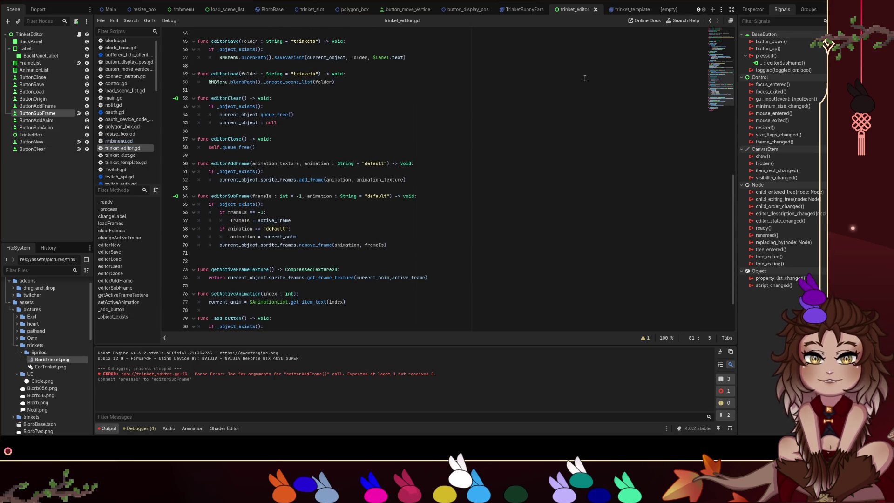
pyautogui.click(46, 106)
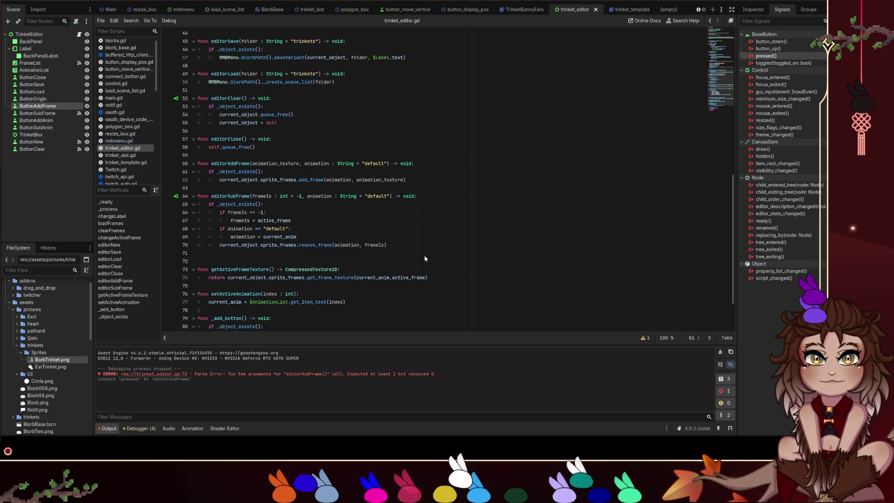
# Connect ButtonAddFrame's pressed signal to _add_button, then pick ButtonSave's pressed signal.
pyautogui.moveTo(416, 246); pyautogui.dragTo(385, 284)
pyautogui.click(385, 279)
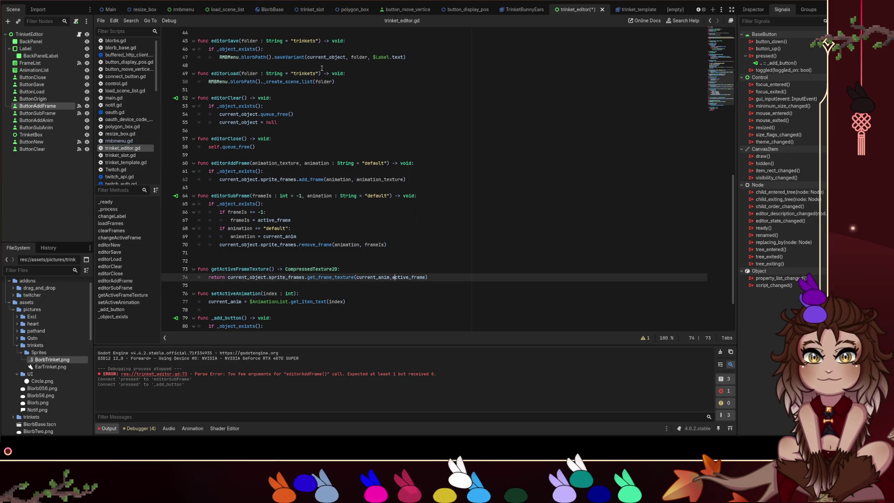
pyautogui.click(72, 87)
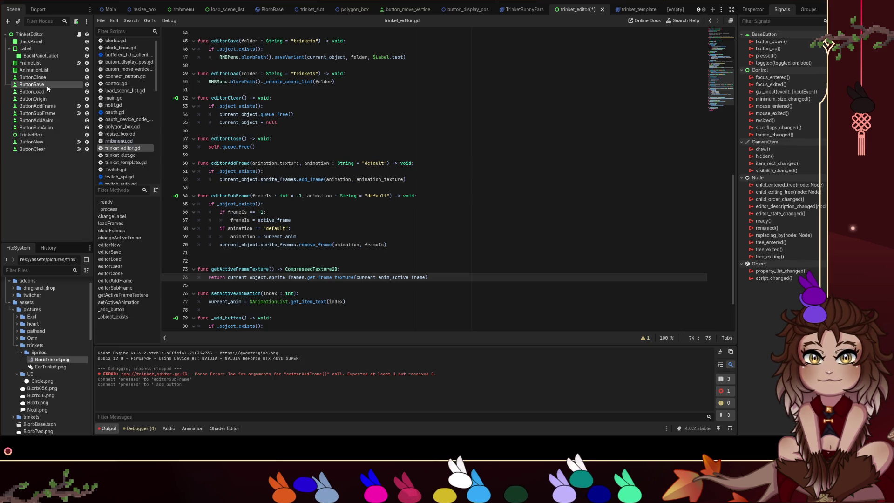
pyautogui.click(777, 56)
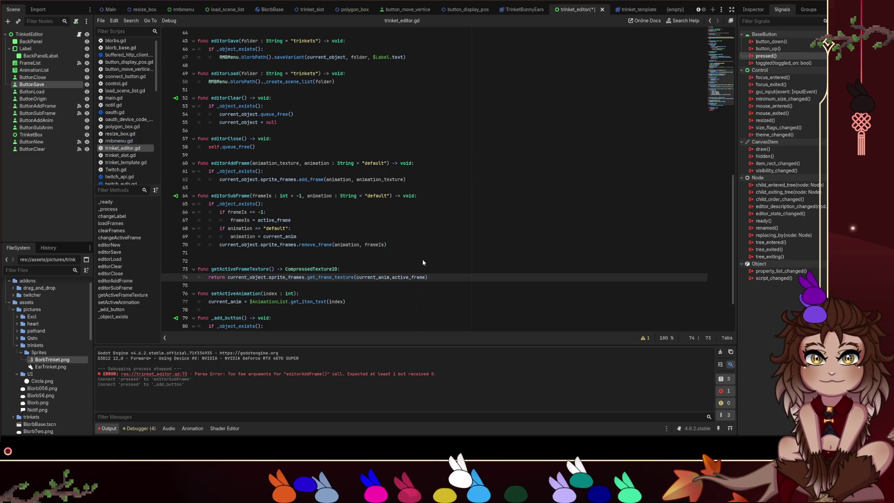
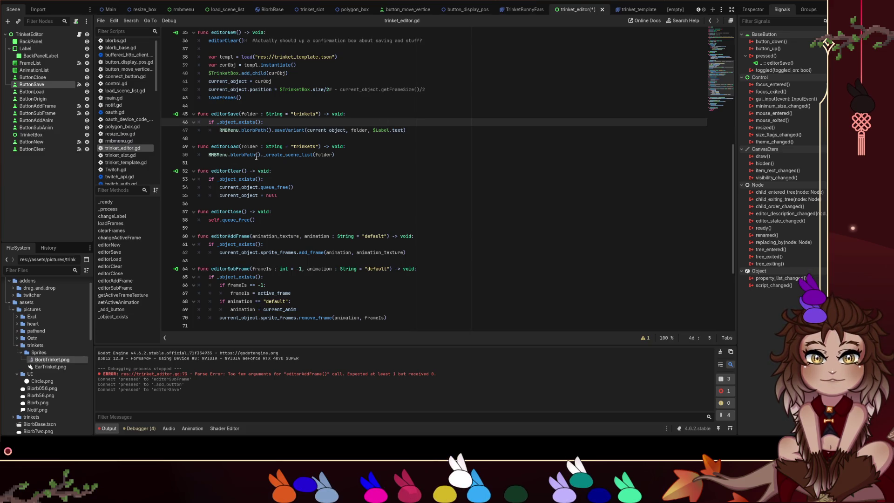
# Connect ButtonClose's pressed signal to editorClose and move TrinketBox below ButtonClear.
pyautogui.click(58, 77)
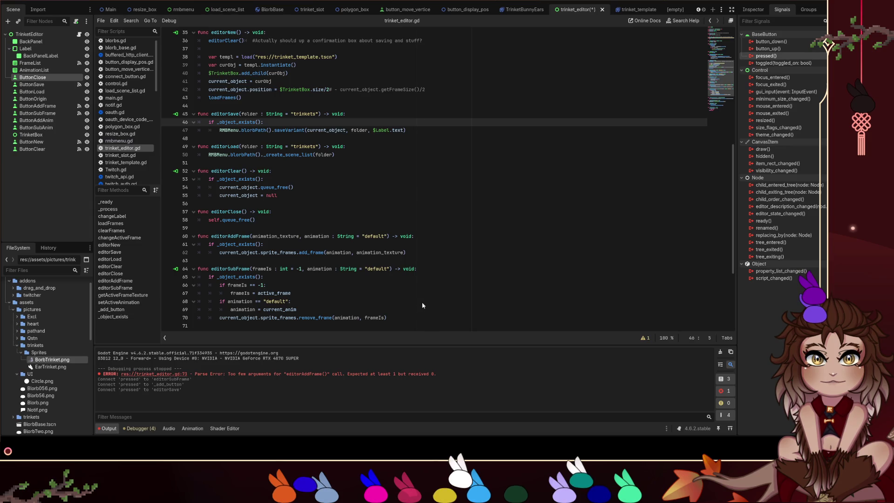
pyautogui.moveTo(416, 307)
pyautogui.mouseDown()
pyautogui.moveTo(372, 296)
pyautogui.moveTo(233, 213)
pyautogui.mouseUp()
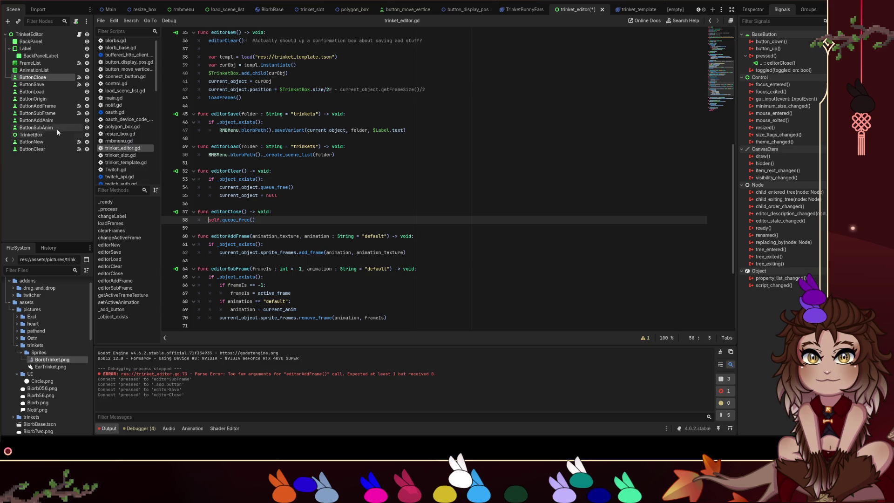
pyautogui.moveTo(57, 135); pyautogui.dragTo(52, 155)
# Save the script and run the project with F5 to test it.
pyautogui.scroll(-5, 333, 162)
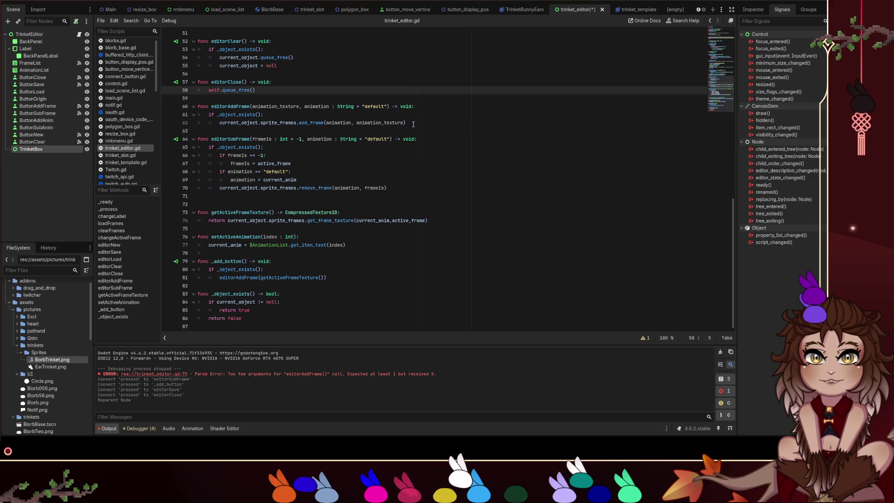
pyautogui.click(413, 125)
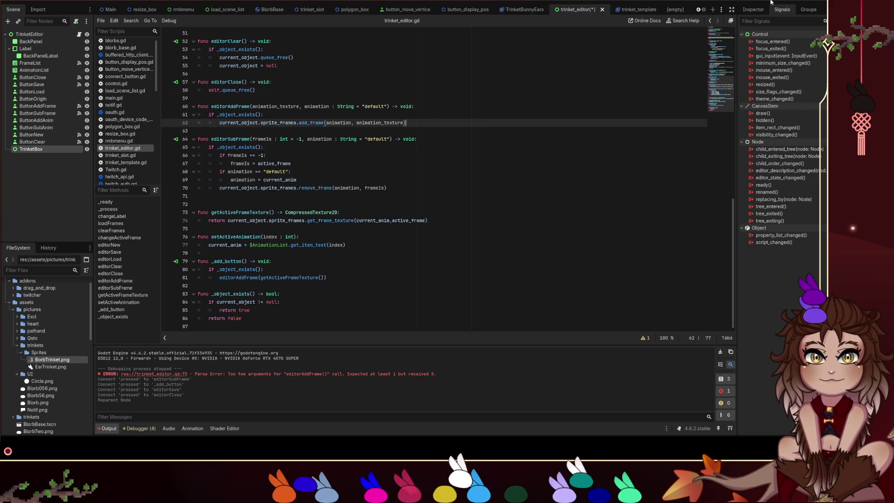
pyautogui.press('F5')
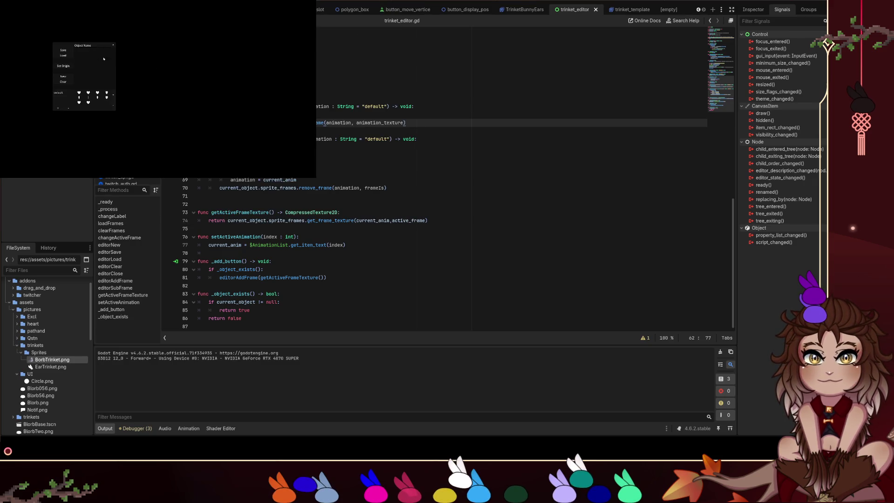
# In the running game, load the rabbit trinket, select its third frame, and add a frame.
pyautogui.click(64, 77)
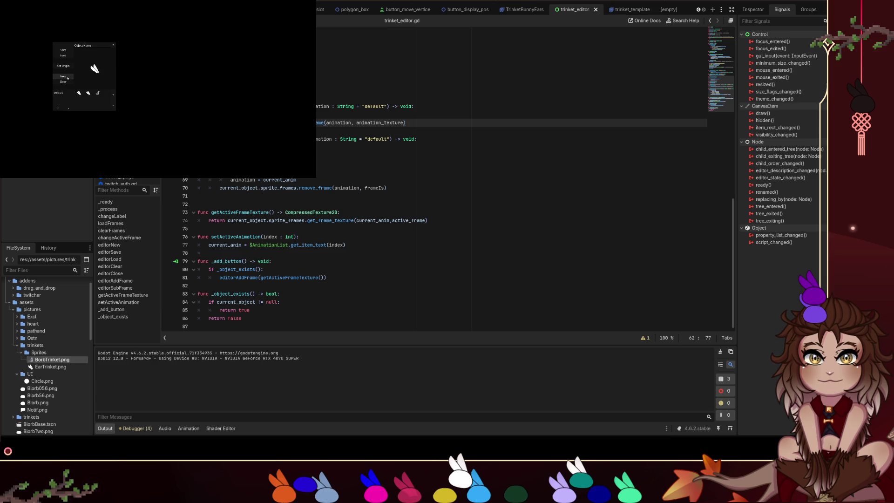
pyautogui.click(98, 94)
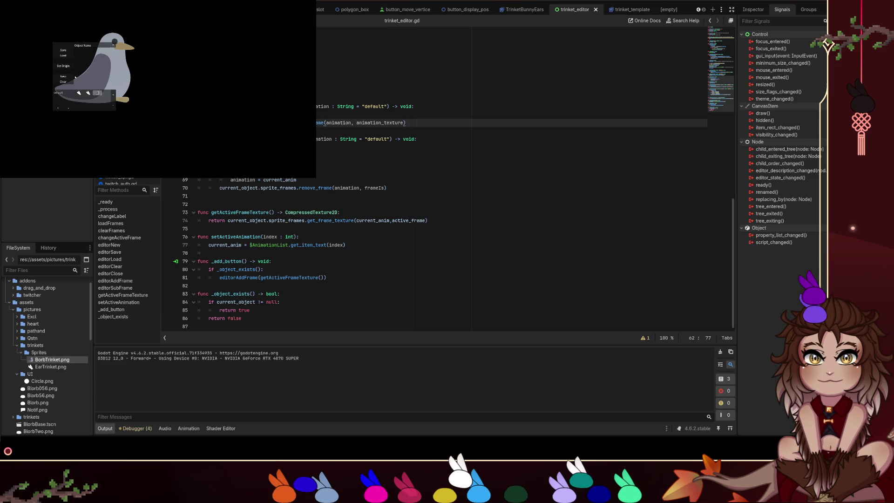
pyautogui.click(114, 106)
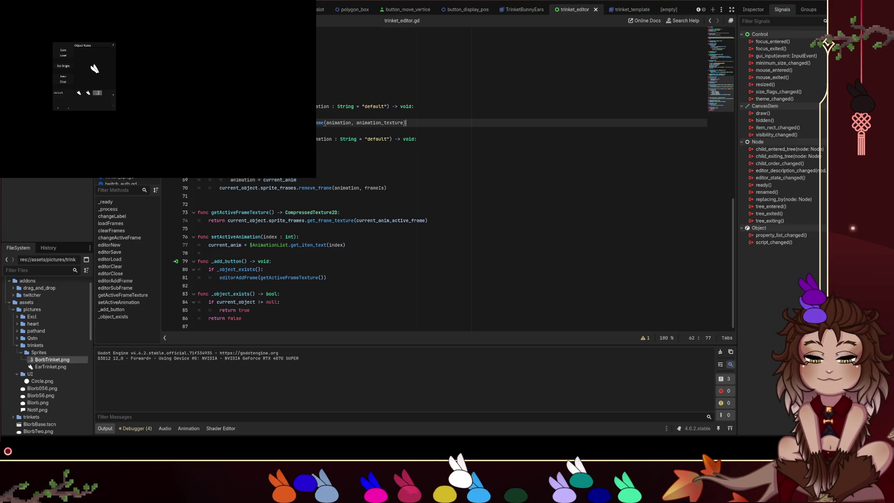
# Scroll through trinket_editor.gd and return to the end of line 62.
pyautogui.scroll(3, 447, 256)
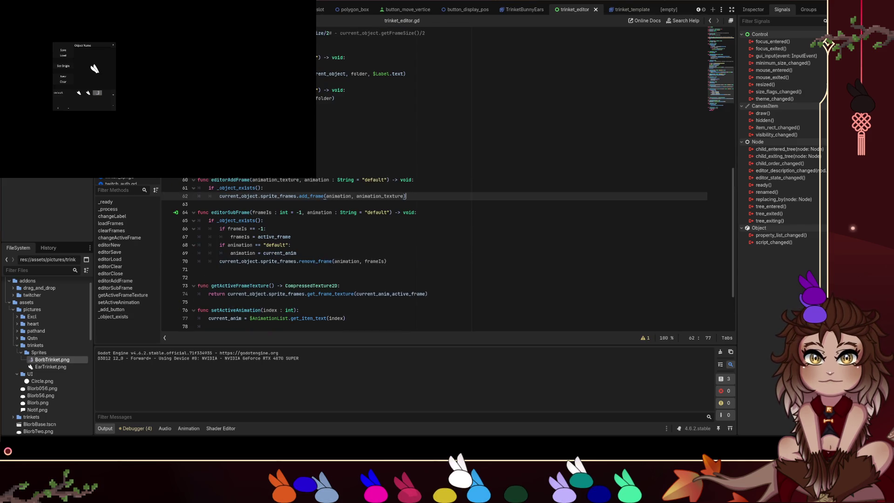
pyautogui.scroll(3, 447, 256)
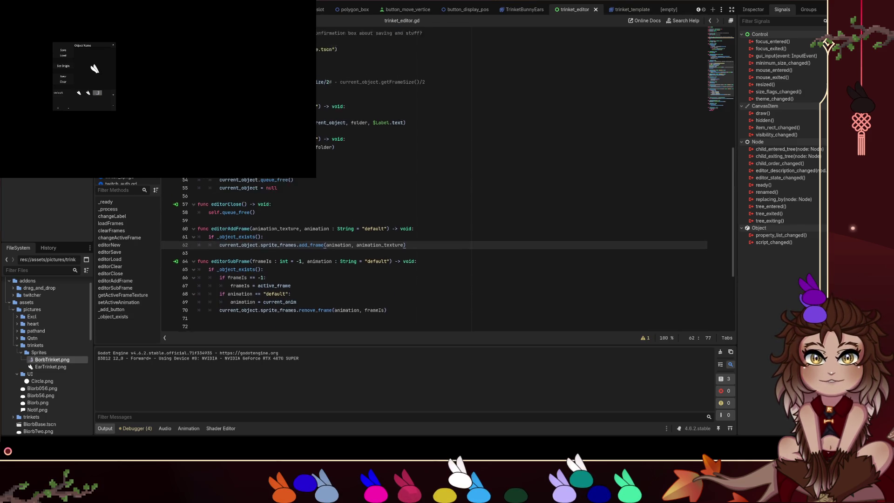
pyautogui.scroll(3, 447, 256)
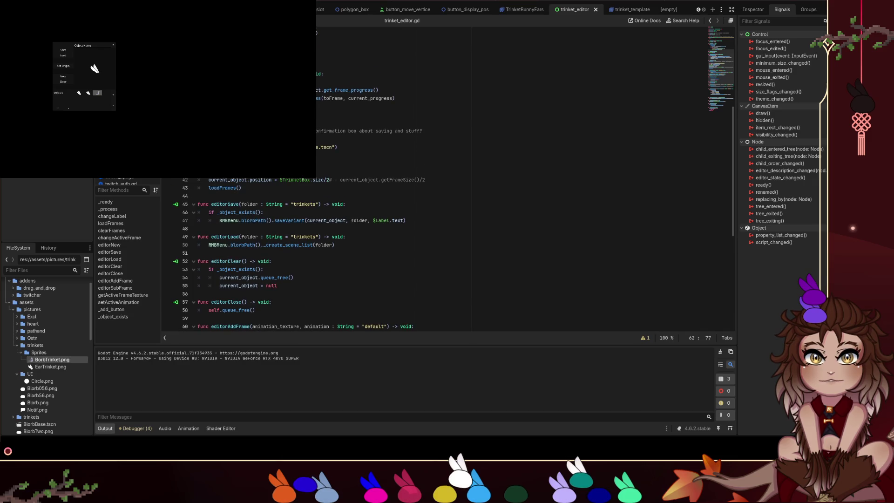
pyautogui.scroll(-7, 447, 256)
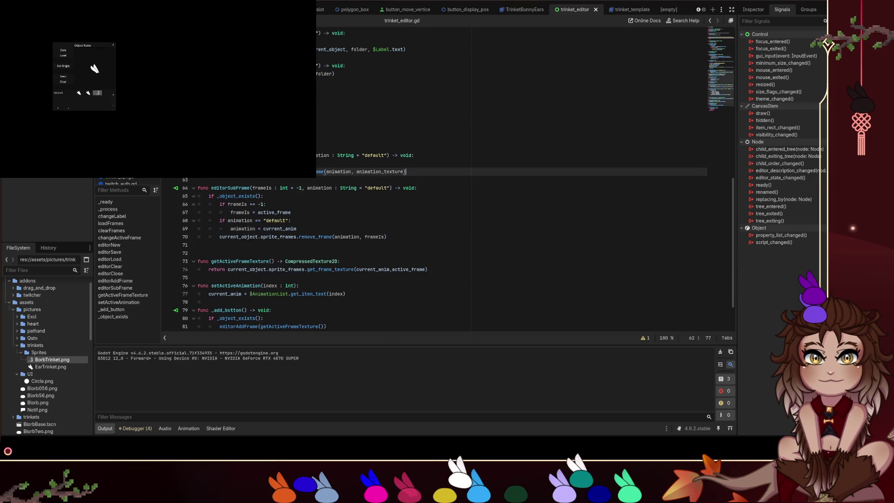
pyautogui.scroll(11, 262, 201)
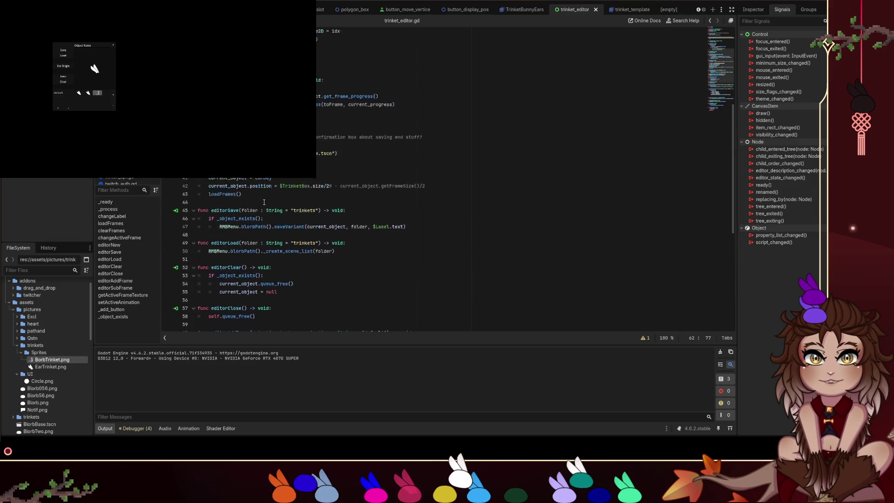
pyautogui.scroll(2, 263, 200)
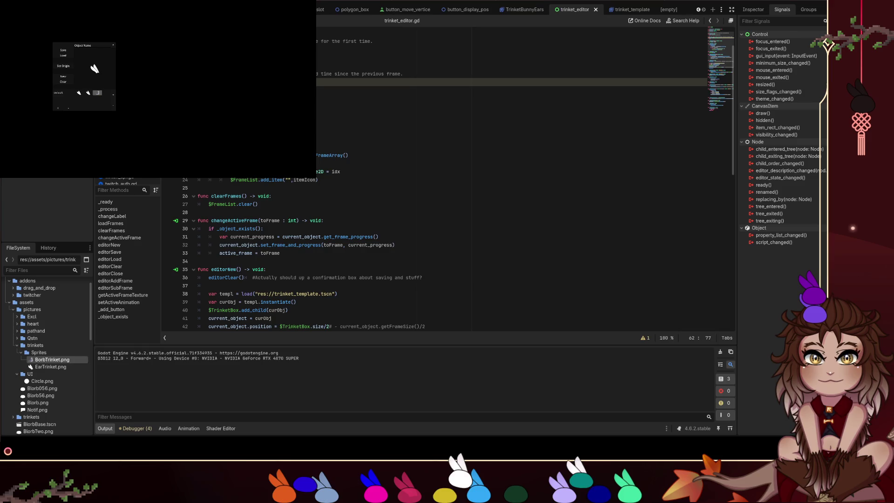
pyautogui.scroll(-9, 454, 179)
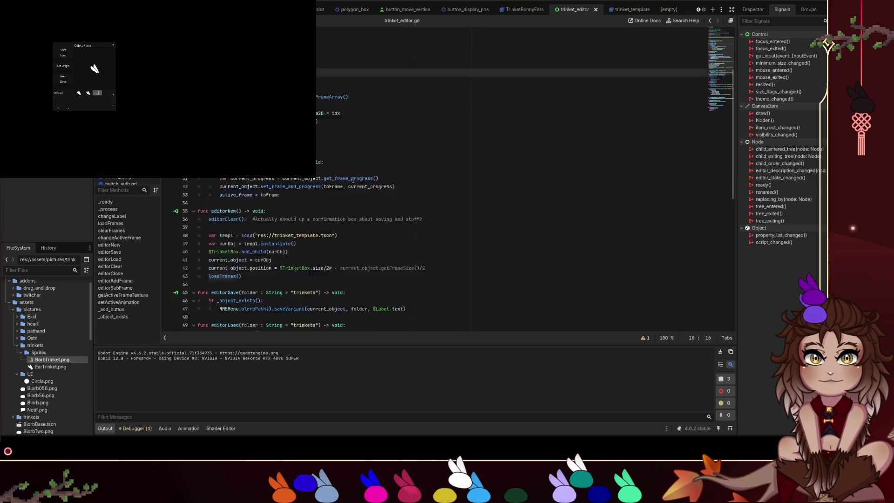
pyautogui.scroll(-4, 454, 179)
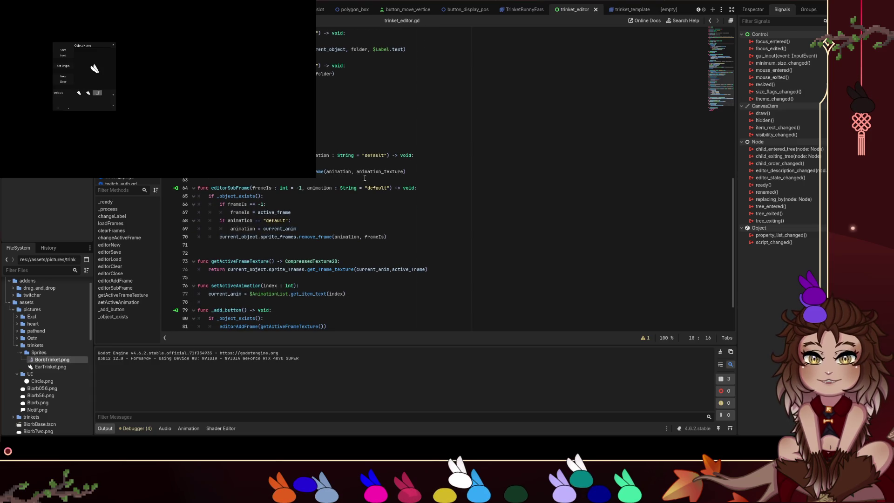
pyautogui.click(421, 176)
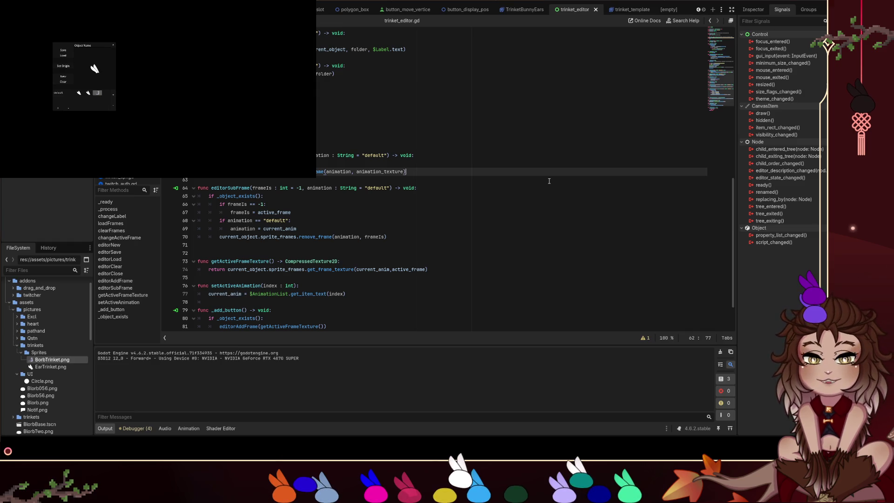
# Add loadFrames() calls after add_frame and remove_frame, and save the script.
pyautogui.press('Return')
pyautogui.write('loadFrames')
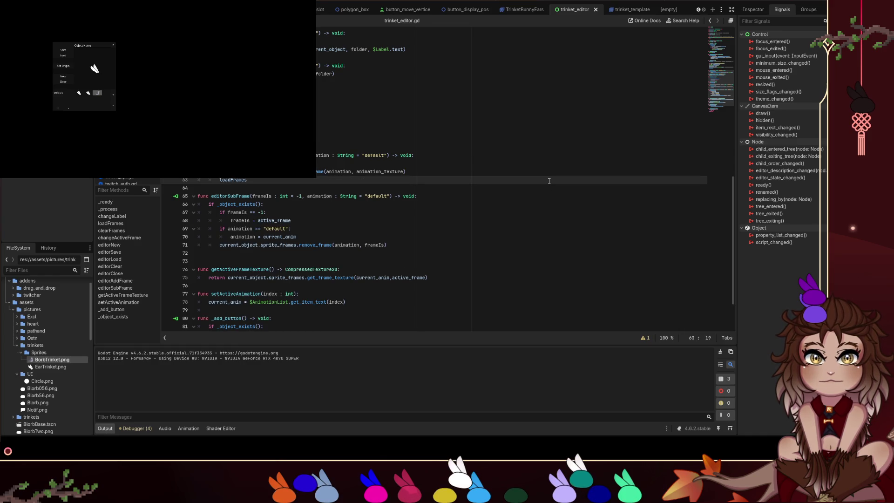
pyautogui.write('()')
pyautogui.press('Down')
pyautogui.press('Down')
pyautogui.press('Down')
pyautogui.press('Down')
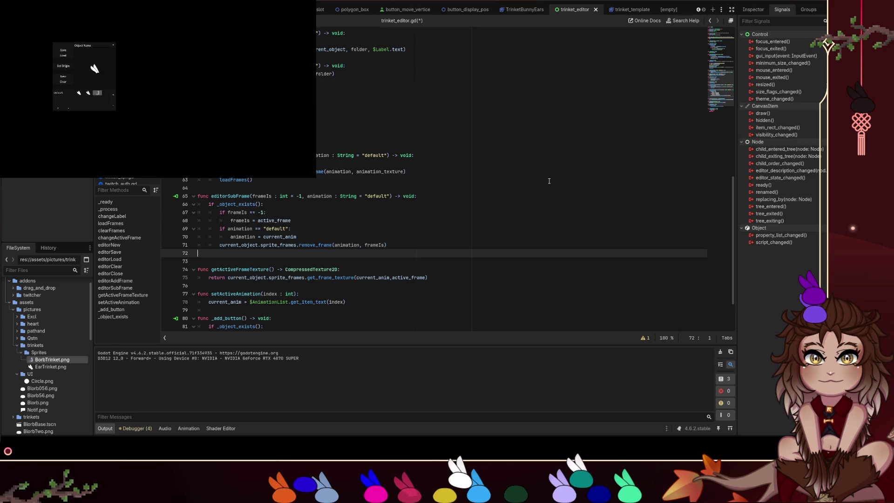
pyautogui.write('loadFrames(')
pyautogui.hotkey('ctrl', 's')
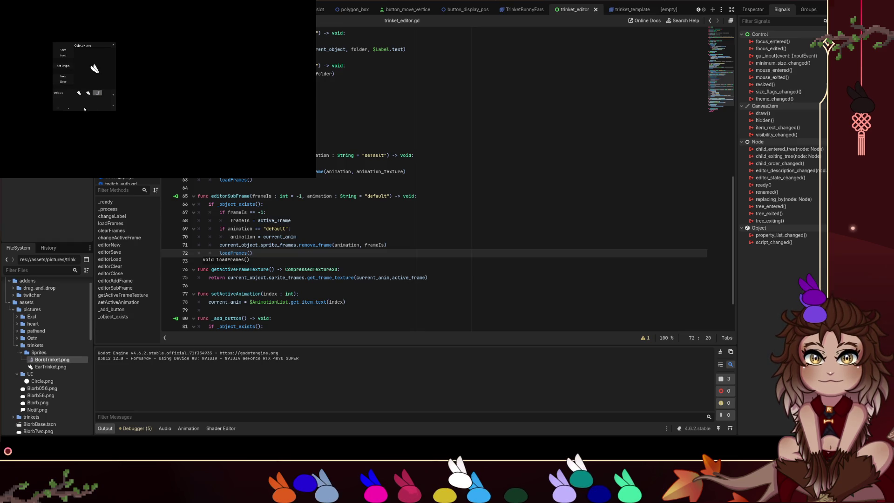
# Remove the third frame in the running game, close a missing parenthesis, and add a frame back.
pyautogui.click(113, 97)
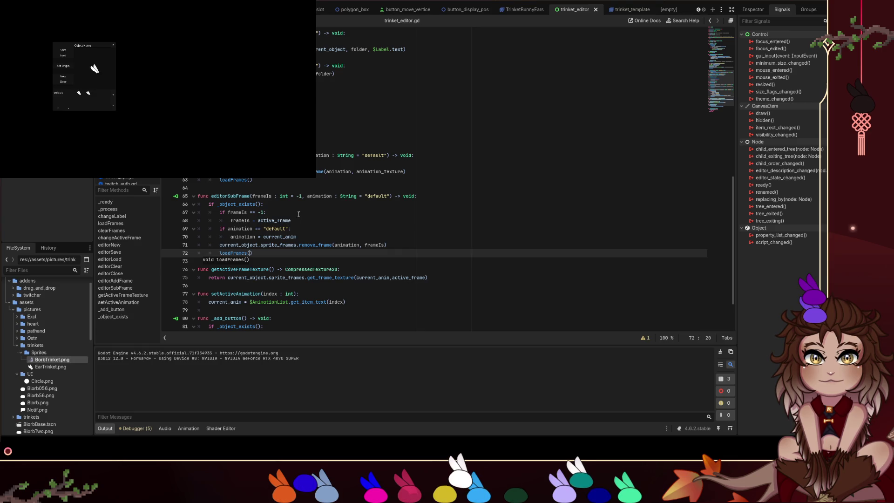
pyautogui.write(')')
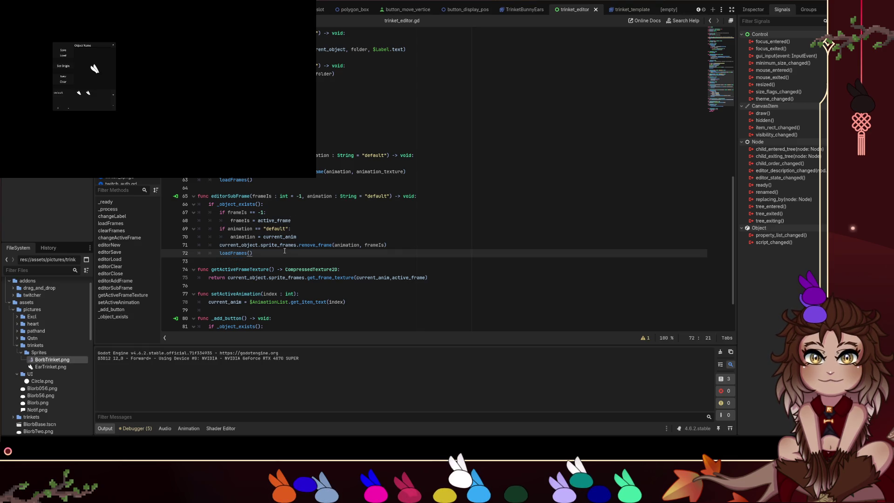
pyautogui.scroll(12, 313, 249)
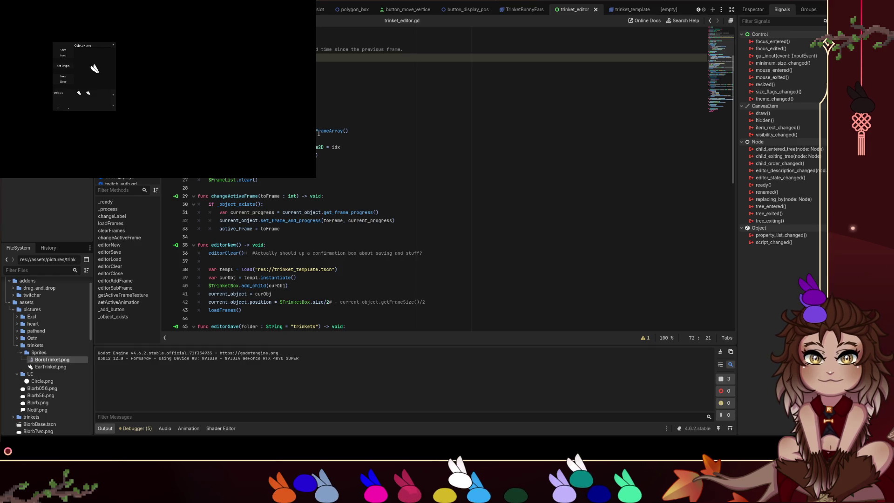
pyautogui.scroll(-2, 374, 147)
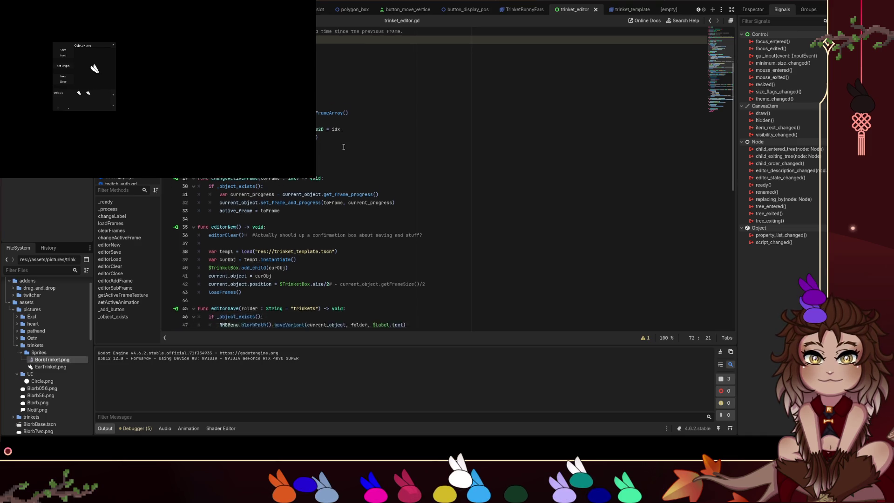
pyautogui.scroll(-4, 374, 147)
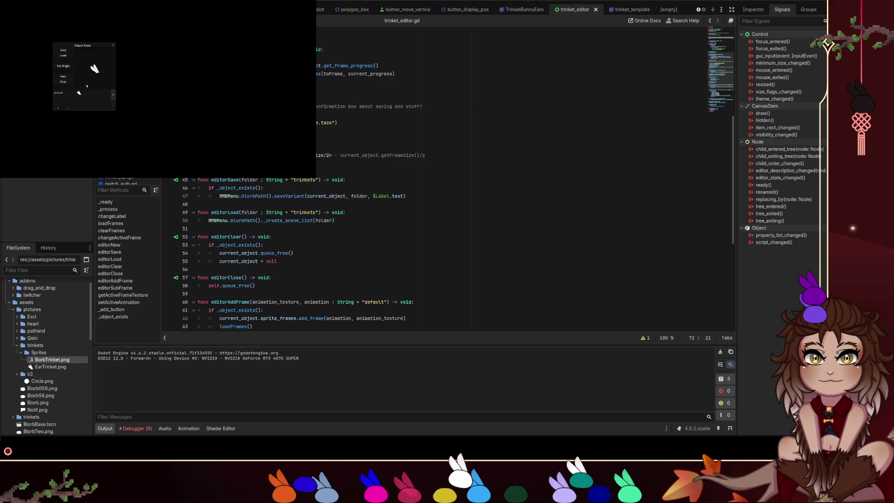
pyautogui.click(113, 95)
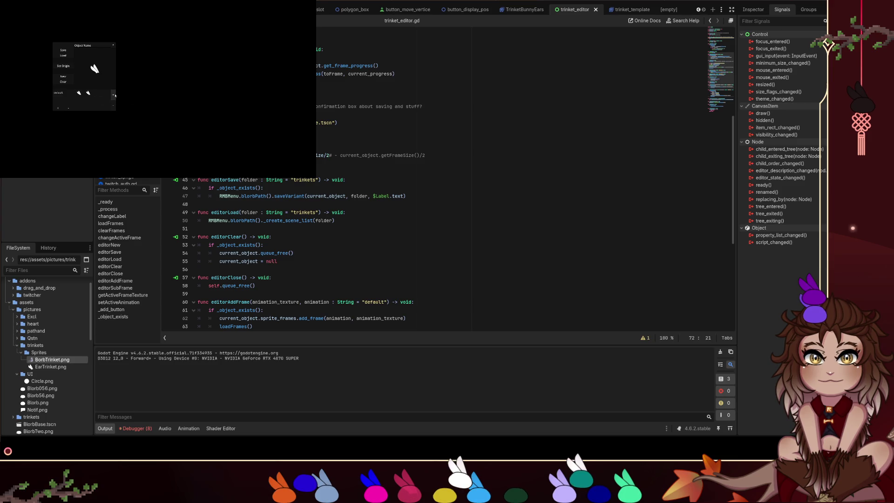
# Add two more frames to the rabbit trinket, giving four in the strip.
pyautogui.click(113, 95)
pyautogui.click(113, 95)
pyautogui.scroll(8, 338, 57)
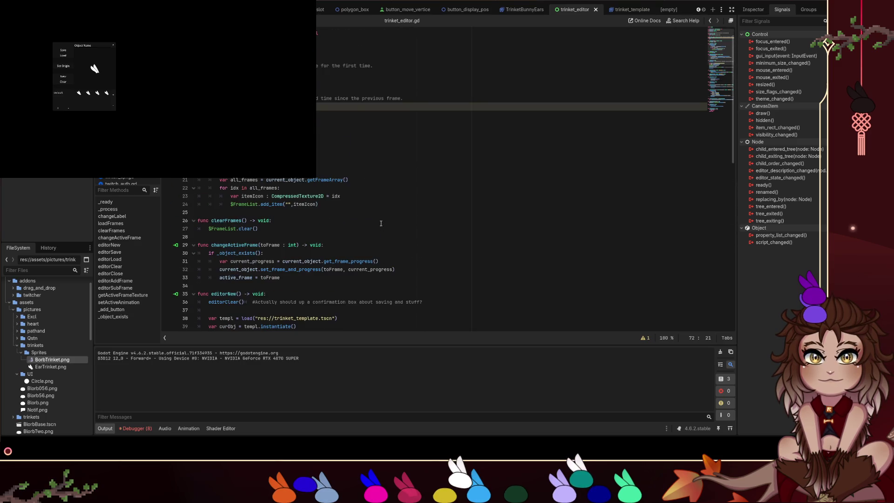
# Scroll trinket_editor.gd down to _add_button and _object_exists and click into the add-frame function.
pyautogui.keyDown('ctrl'); pyautogui.click(235, 293); pyautogui.keyUp('ctrl')
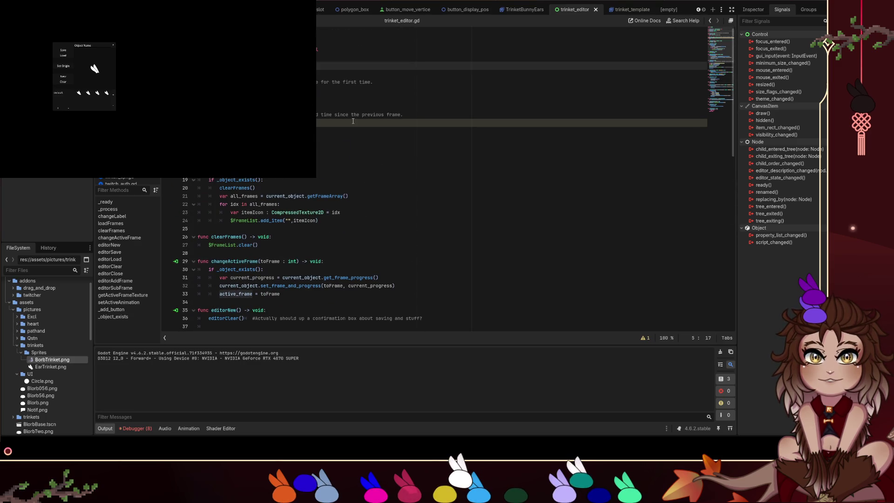
pyautogui.scroll(-4, 371, 238)
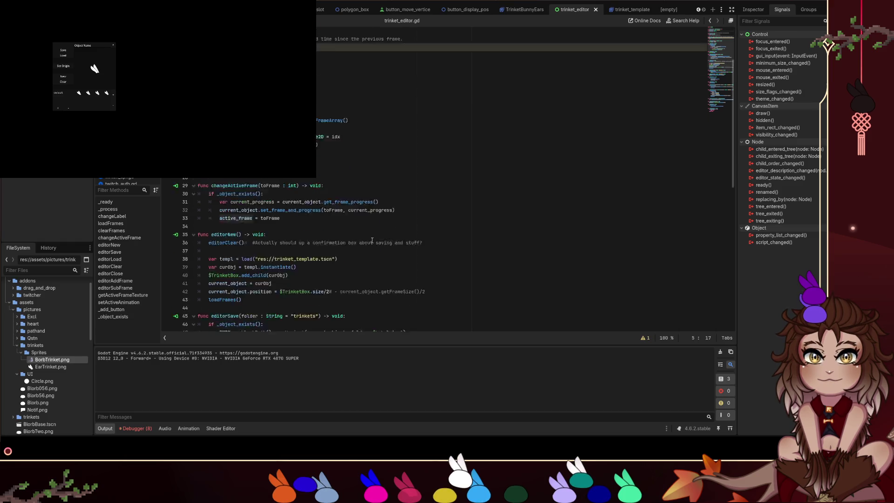
pyautogui.scroll(-10, 369, 237)
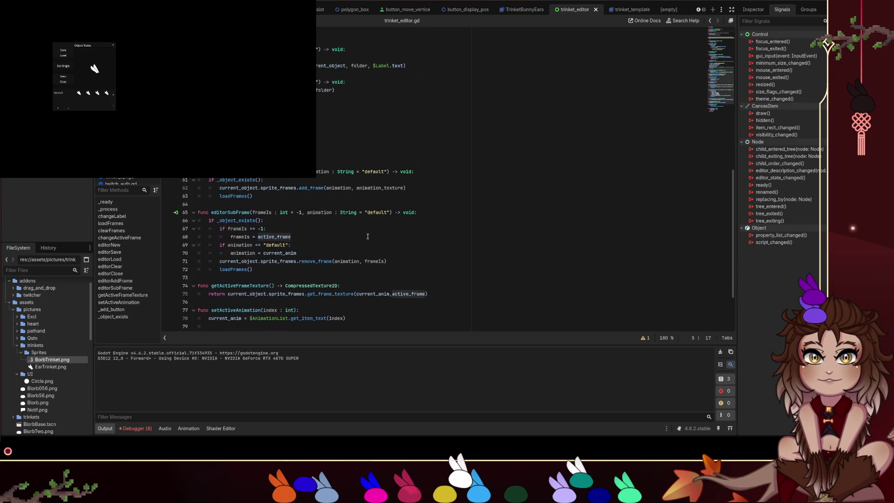
pyautogui.scroll(-3, 368, 236)
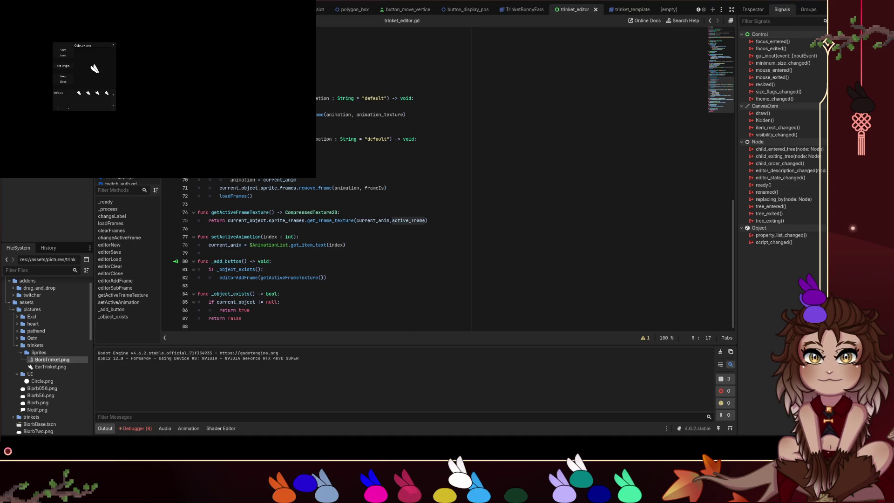
pyautogui.click(261, 123)
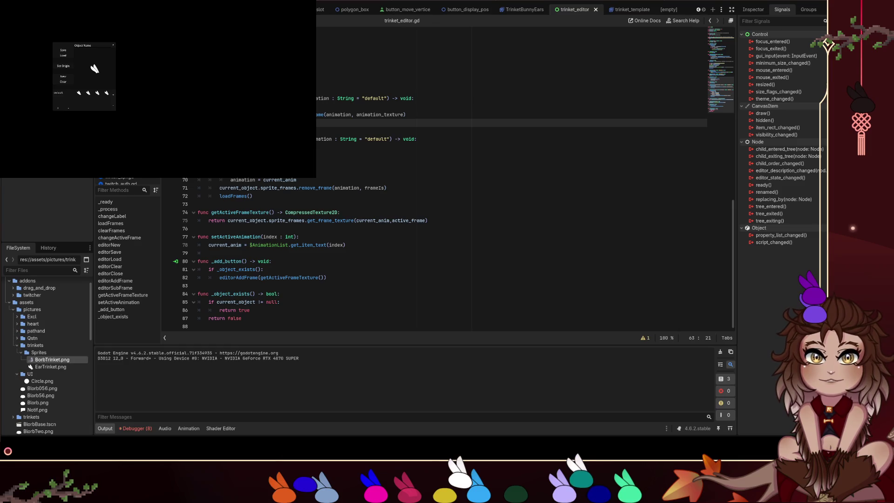
# Undo the stray edit and return the caret to the end of the add_frame line.
pyautogui.click(425, 118)
pyautogui.hotkey('ctrl', 'z')
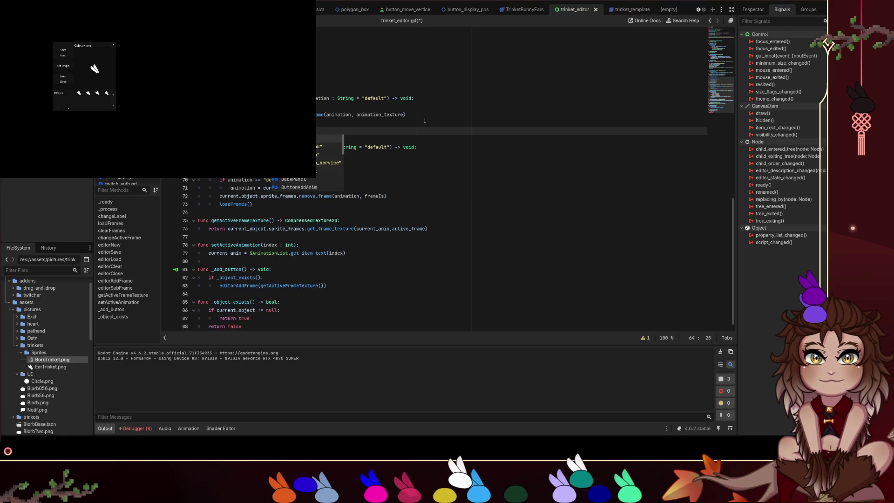
pyautogui.press('BackSpace')
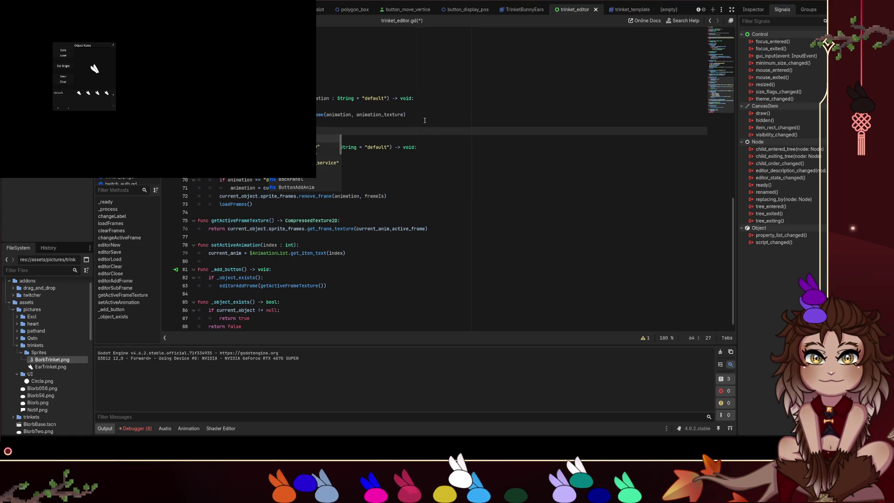
pyautogui.click(425, 120)
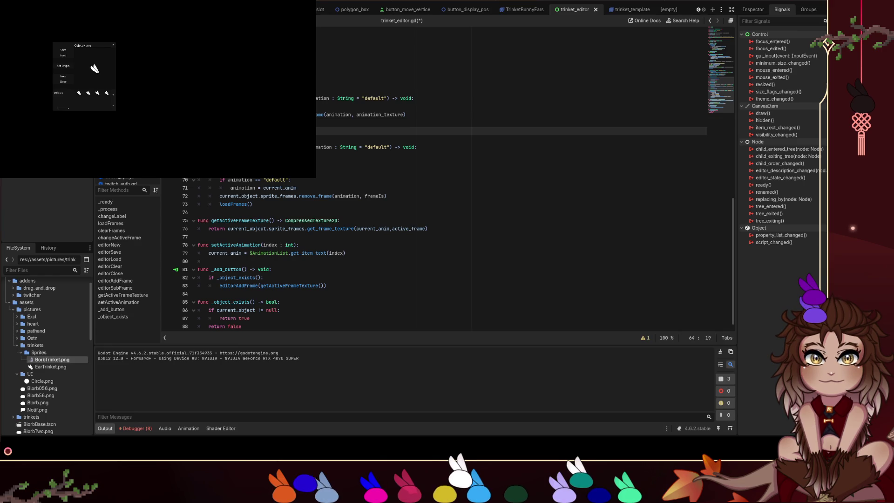
# Start a debug line print(current_anim, $AnimationList.get_item...) after the add_frame call.
pyautogui.press('Return')
pyautogui.write('print(')
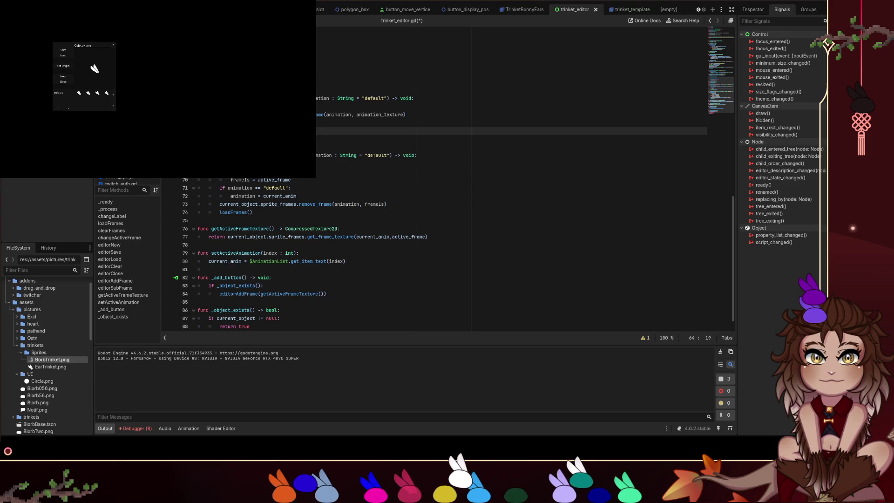
pyautogui.write('current_anim')
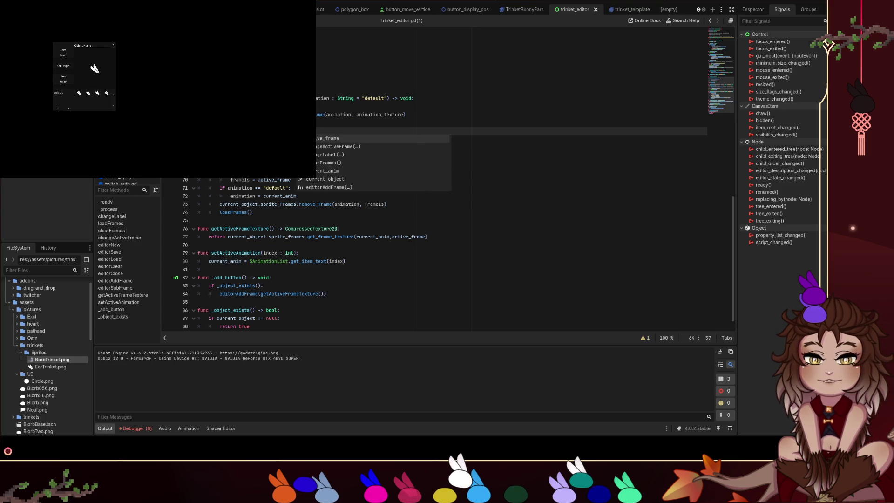
pyautogui.write(',$')
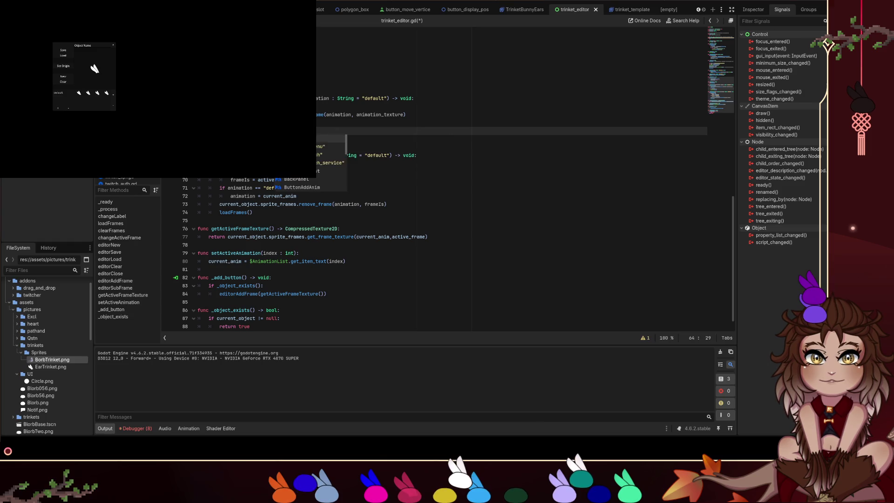
pyautogui.write('L.g')
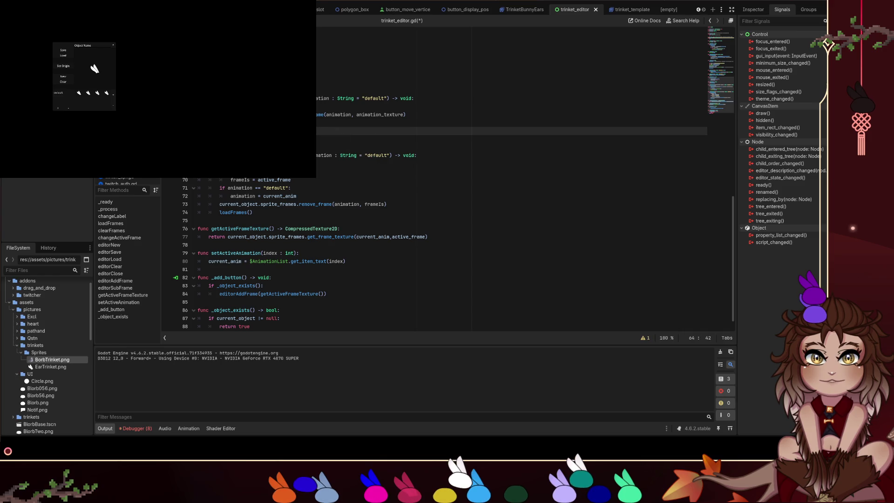
pyautogui.write('ite')
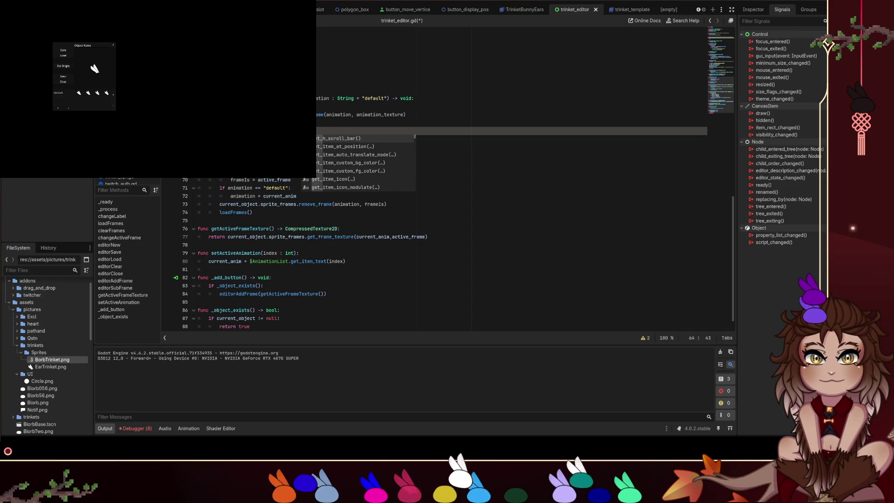
pyautogui.write('em_cou')
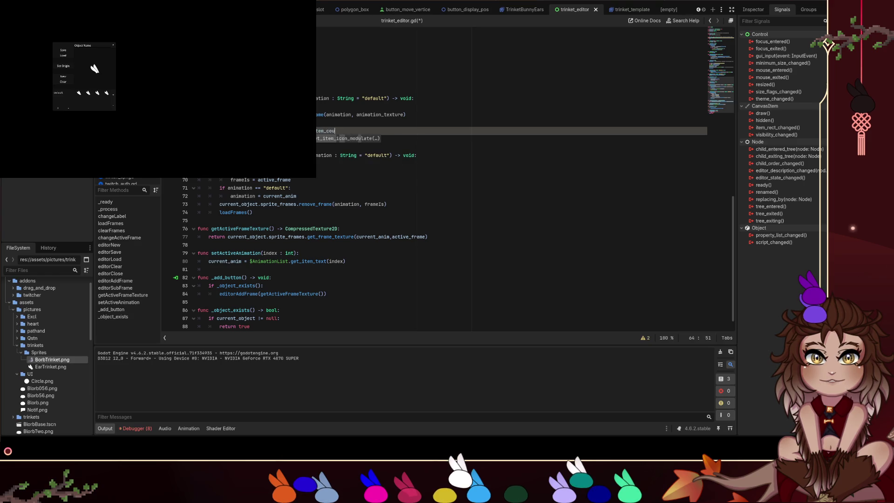
pyautogui.press('BackSpace')
pyautogui.press('BackSpace')
pyautogui.press('BackSpace')
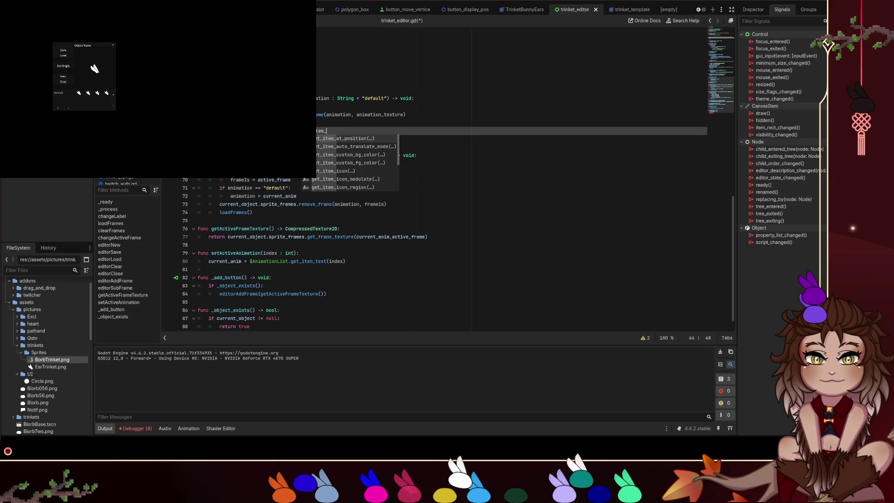
pyautogui.scroll(-3, 364, 154)
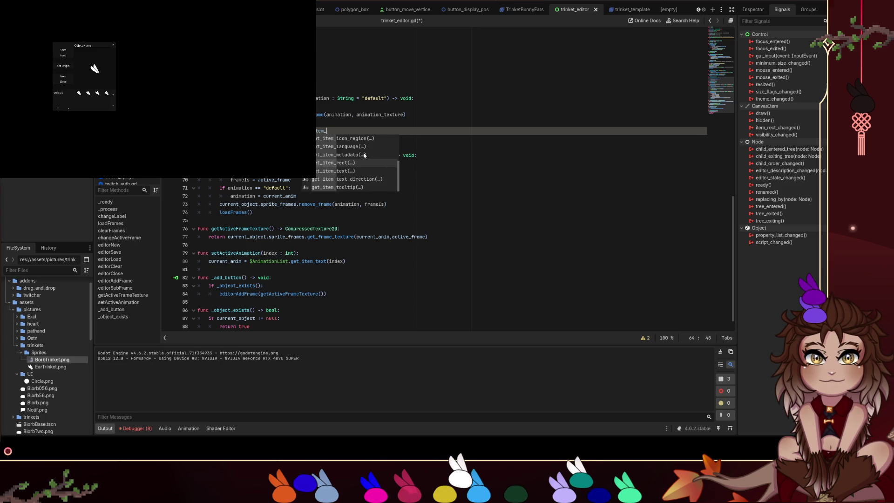
pyautogui.scroll(3, 364, 154)
pyautogui.press('BackSpace')
pyautogui.write('s')
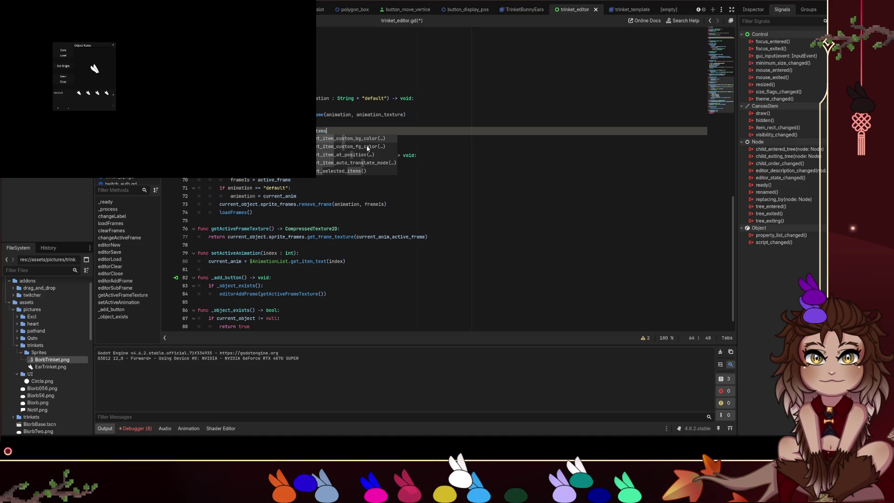
# Browse the AnimationList method suggestions and finish the call with item_count.
pyautogui.press('BackSpace')
pyautogui.press('BackSpace')
pyautogui.press('BackSpace')
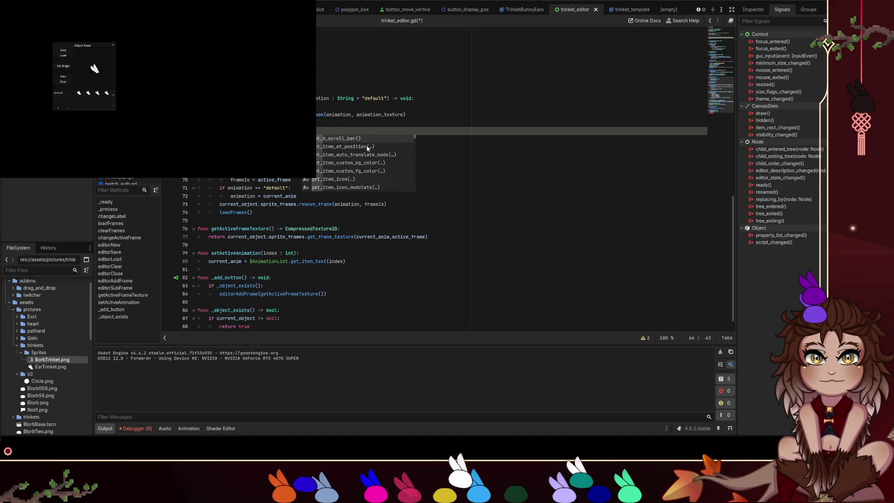
pyautogui.scroll(-5, 384, 176)
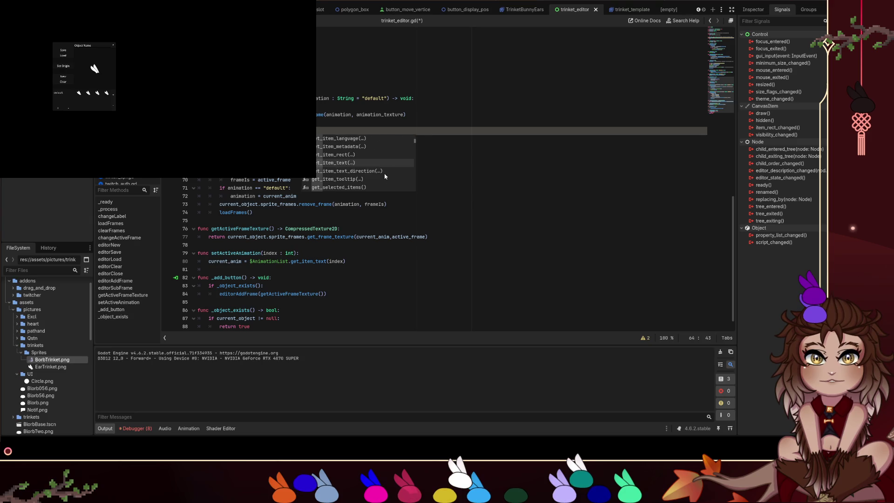
pyautogui.scroll(-6, 385, 176)
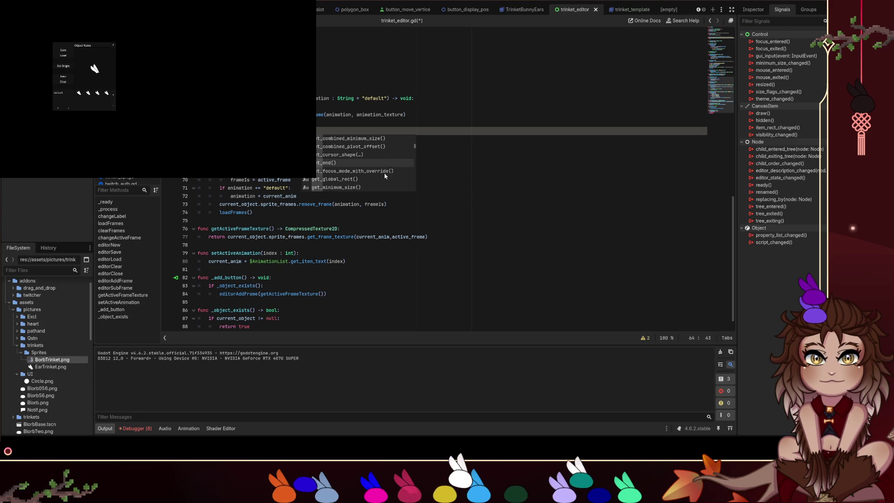
pyautogui.scroll(-8, 385, 175)
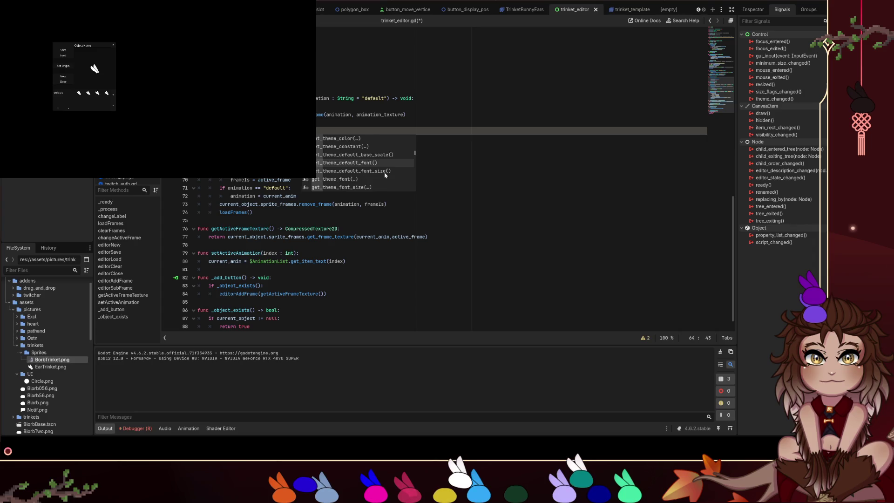
pyautogui.scroll(-6, 385, 175)
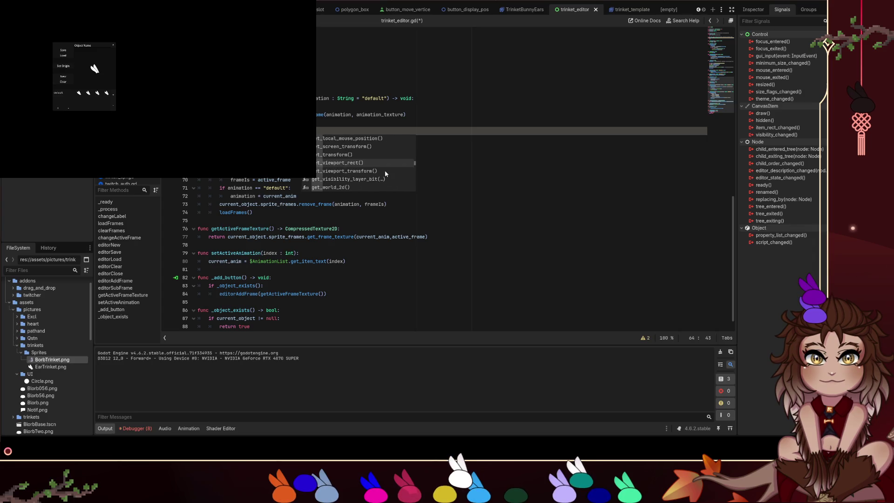
pyautogui.scroll(-6, 384, 173)
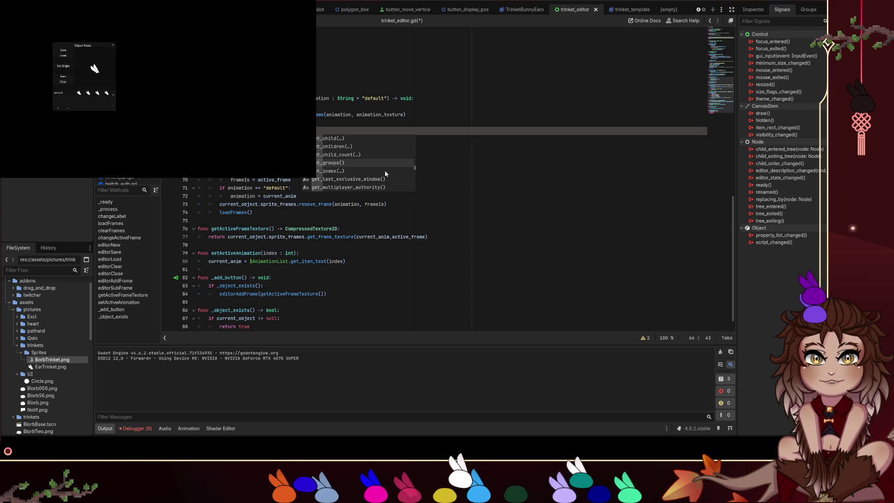
pyautogui.scroll(-5, 384, 174)
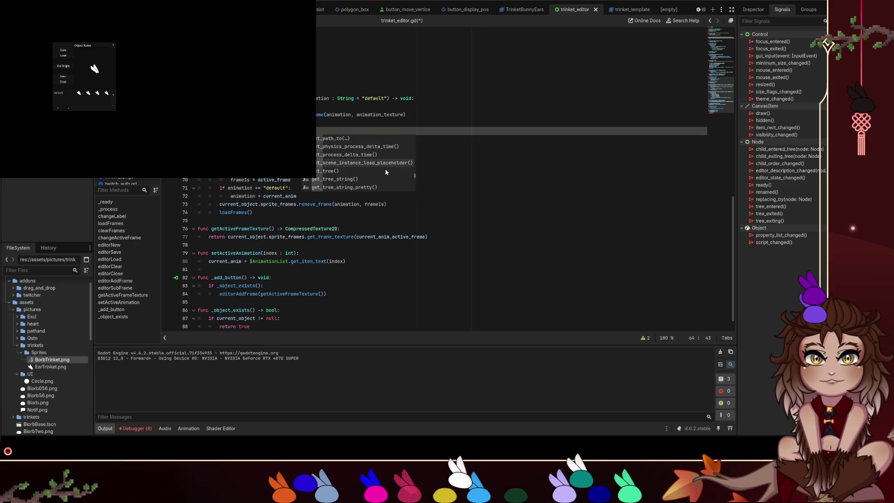
pyautogui.scroll(-3, 385, 172)
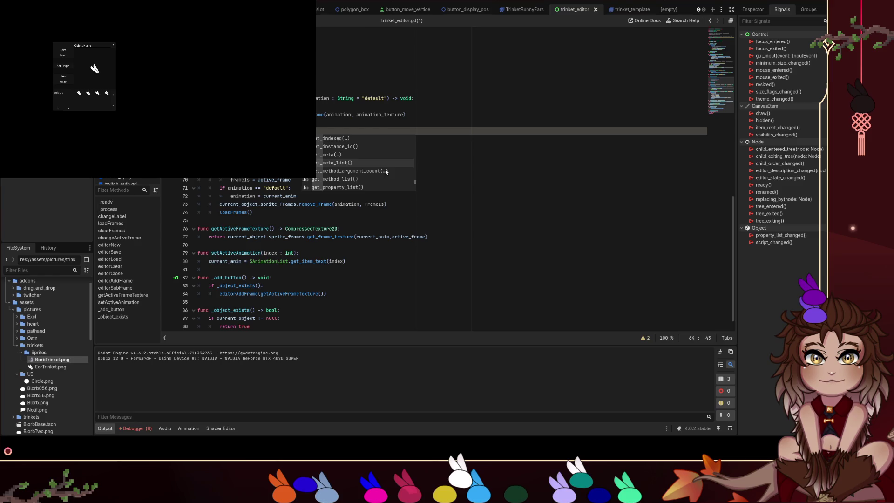
pyautogui.scroll(-6, 386, 172)
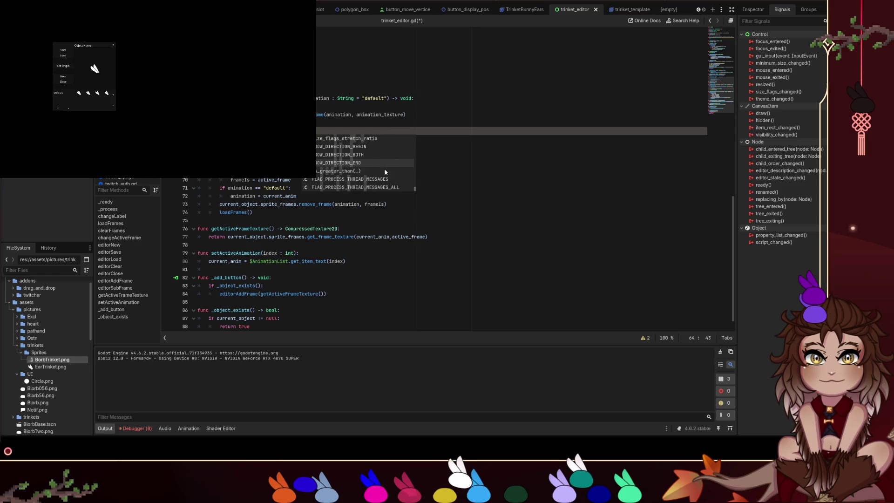
pyautogui.press('Escape')
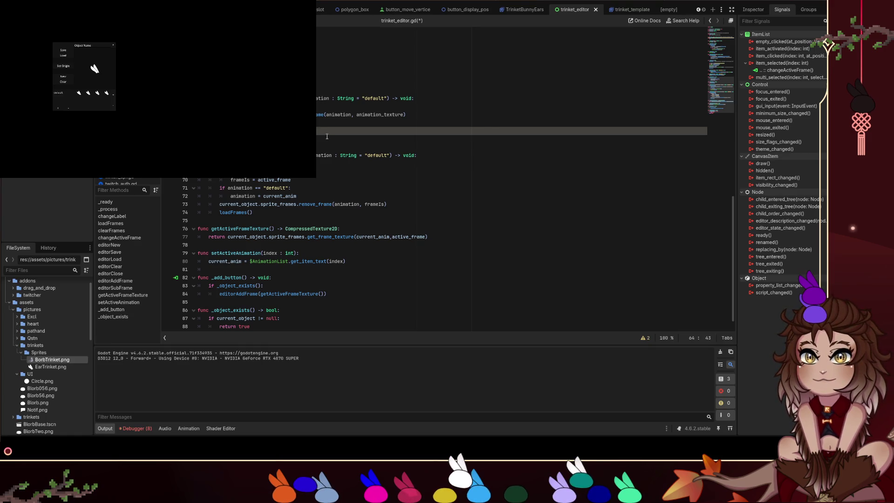
pyautogui.write('item_count')
pyautogui.press('Return')
pyautogui.click(360, 115)
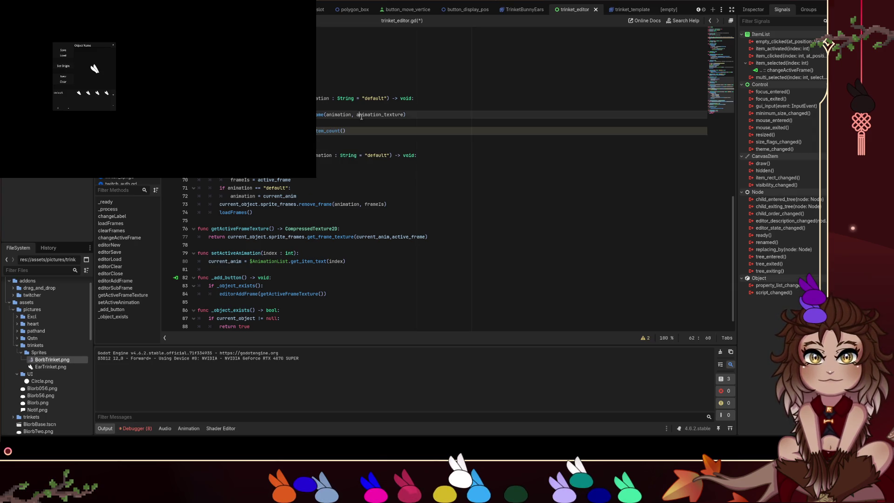
pyautogui.click(366, 124)
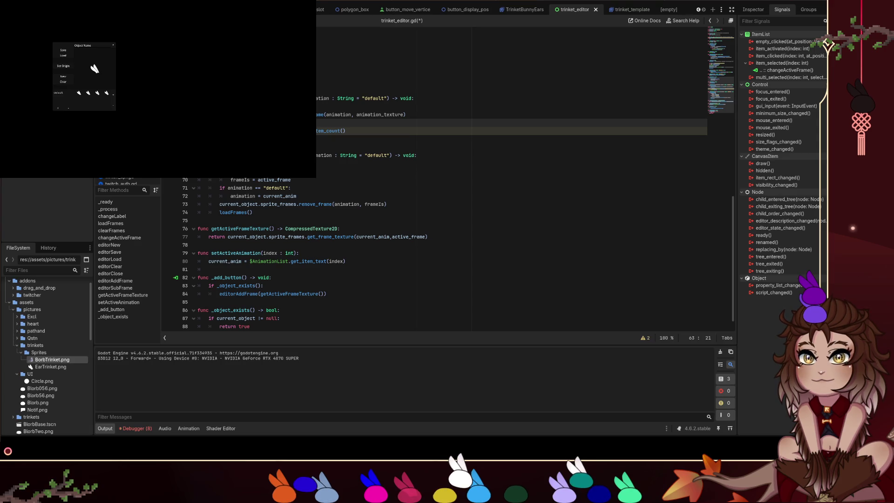
pyautogui.press('Down')
pyautogui.click(328, 130)
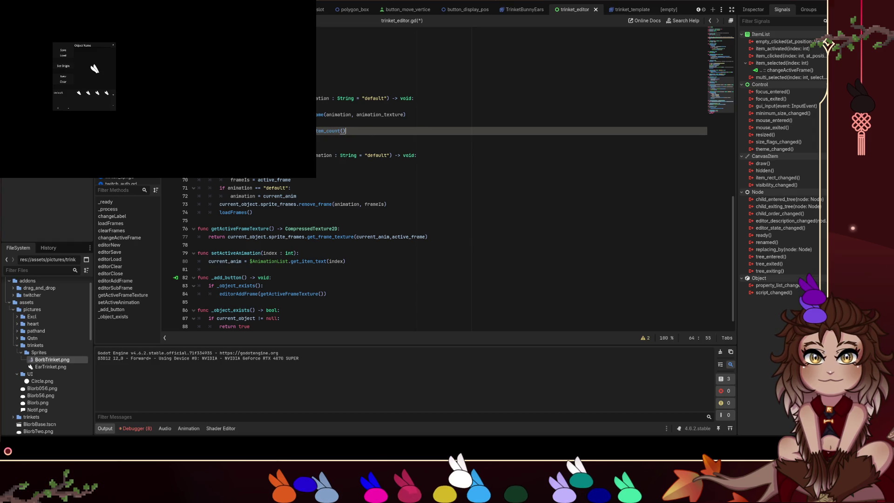
pyautogui.press('Down')
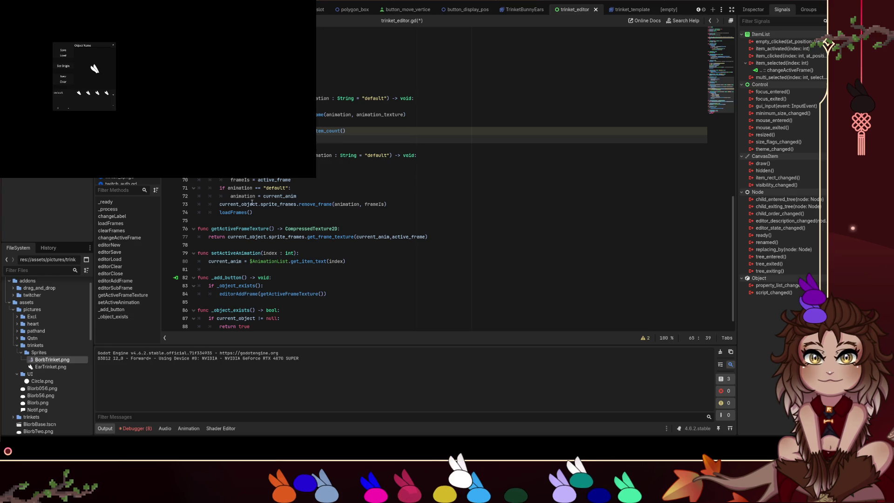
pyautogui.click(313, 214)
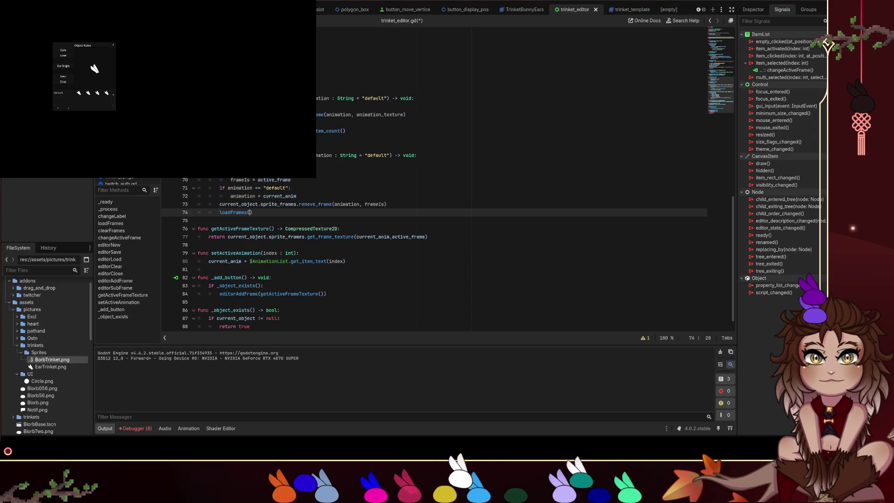
pyautogui.click(404, 115)
# Pass ', 1.0, active_frame' to add_frame, delete the leftover item_count call, and save.
pyautogui.write(', ')
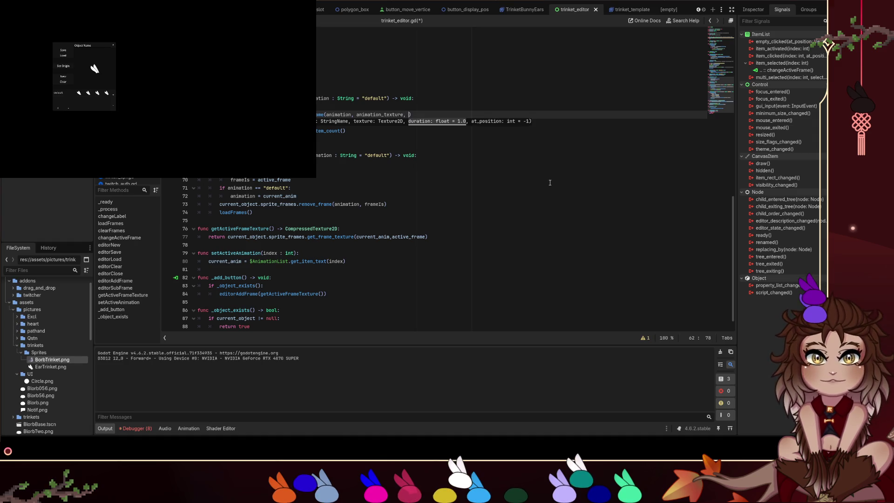
pyautogui.write('1.0, ')
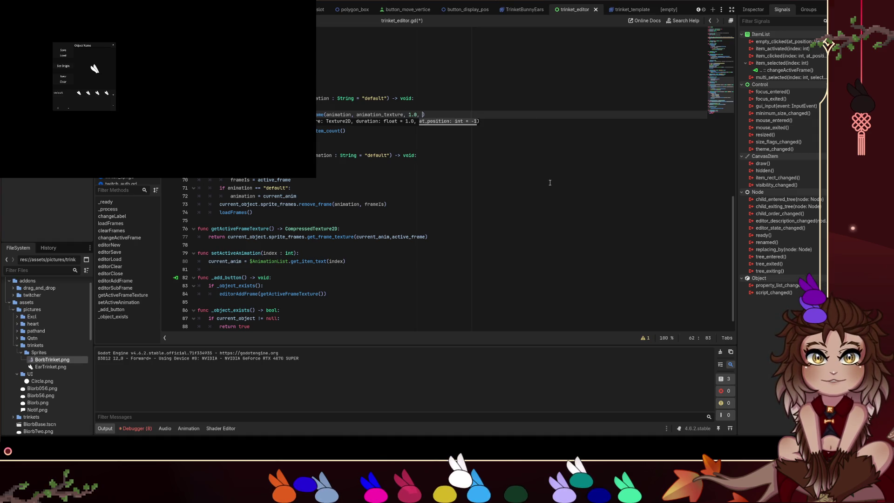
pyautogui.write('active_frame')
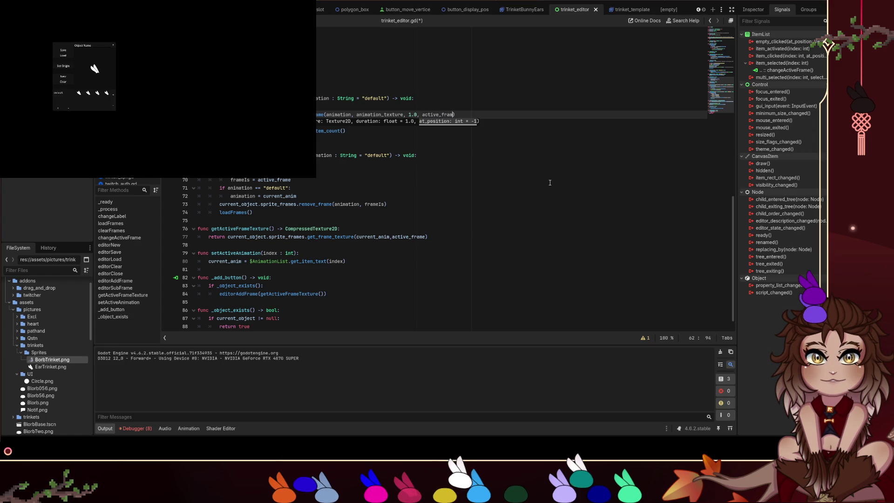
pyautogui.write('+1')
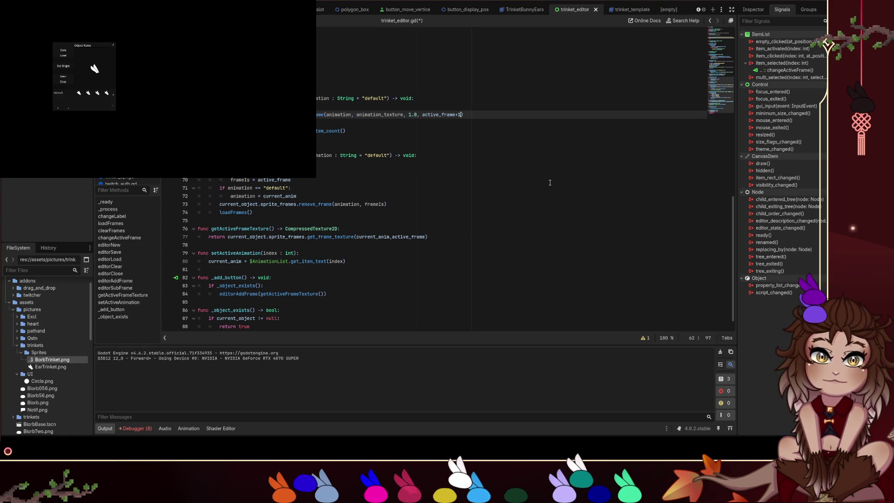
pyautogui.press('BackSpace')
pyautogui.press('BackSpace')
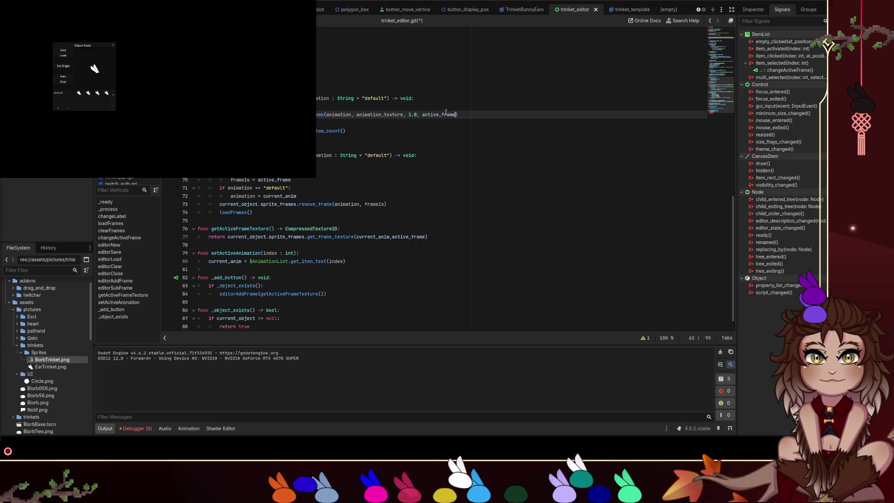
pyautogui.click(408, 121)
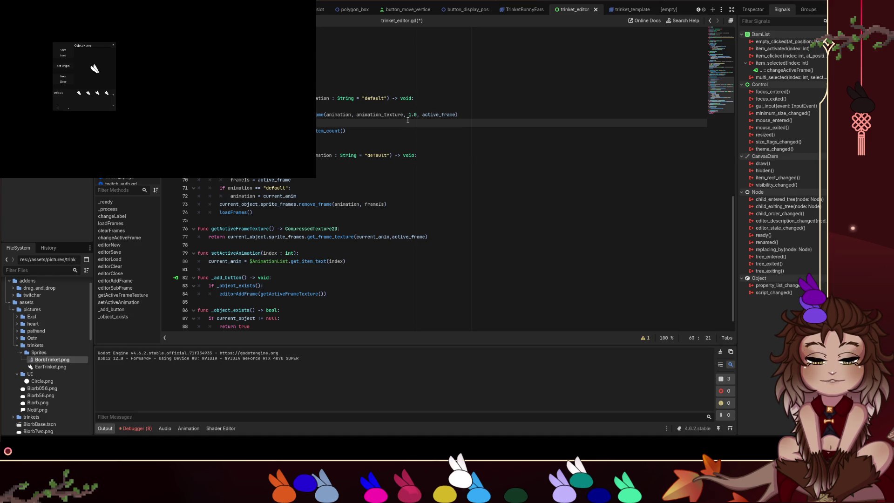
pyautogui.click(444, 111)
pyautogui.click(444, 114)
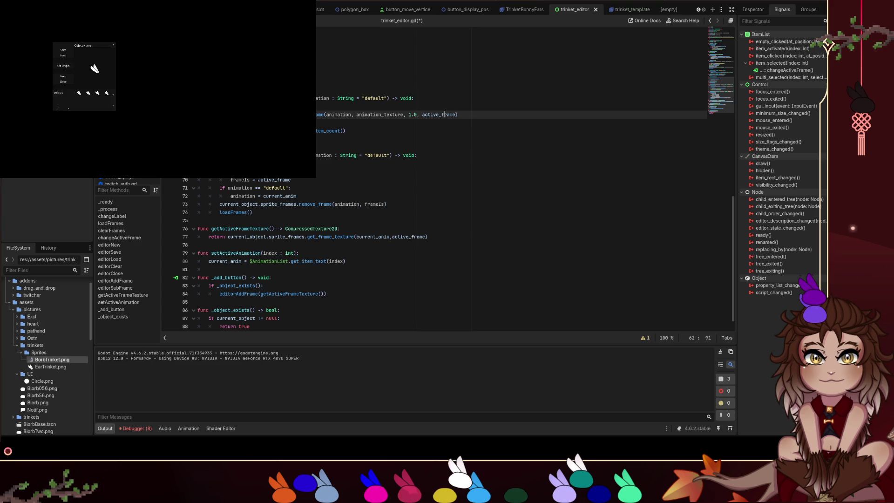
pyautogui.doubleClick(437, 115)
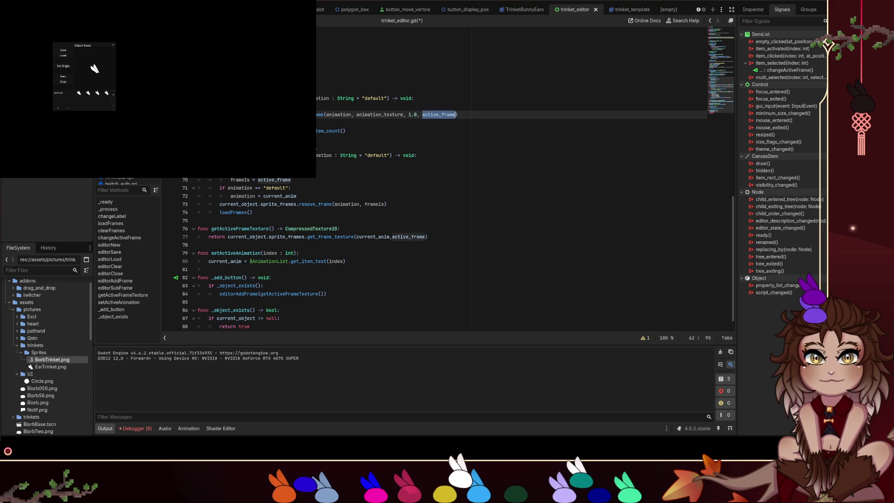
pyautogui.moveTo(346, 131); pyautogui.dragTo(312, 131)
pyautogui.press('BackSpace')
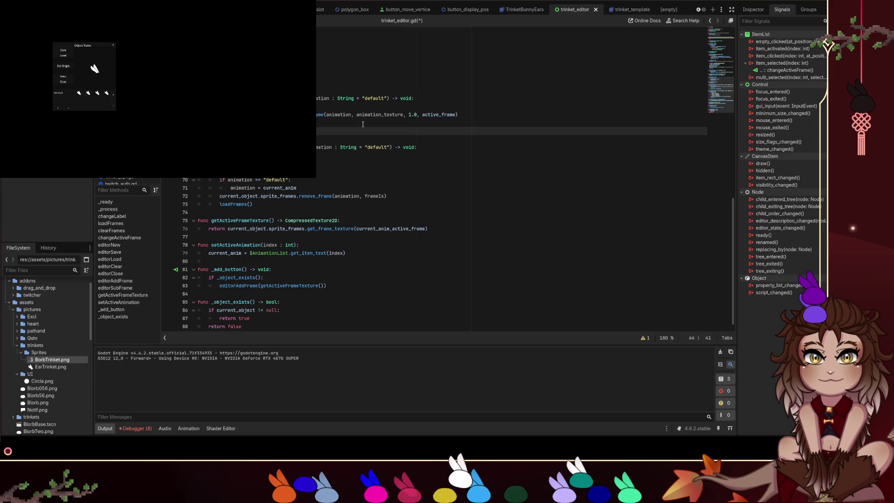
pyautogui.hotkey('ctrl', 's')
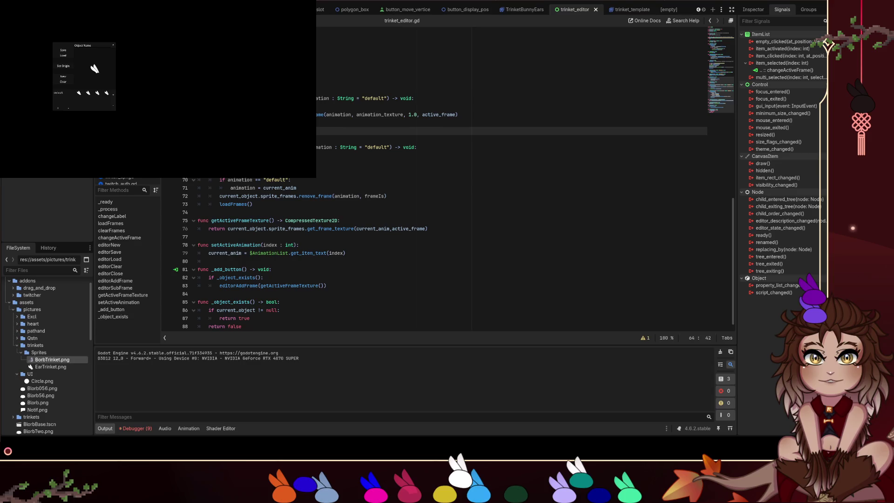
# Try a new line after line 64, revert it, and save the script again.
pyautogui.press('Return')
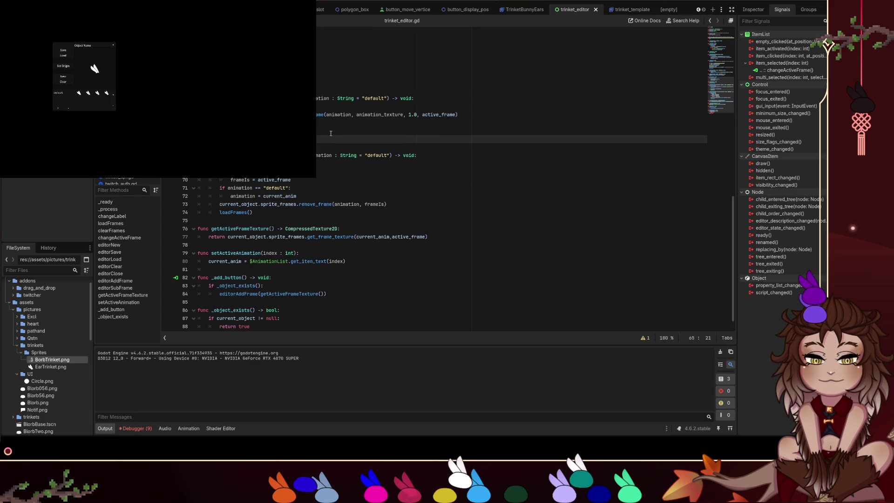
pyautogui.write('(')
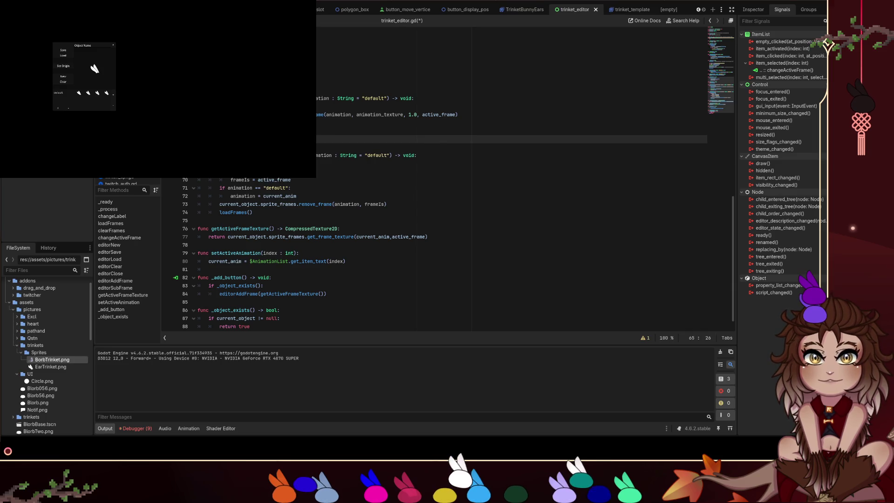
pyautogui.press('Down')
pyautogui.press('Up')
pyautogui.press('Left')
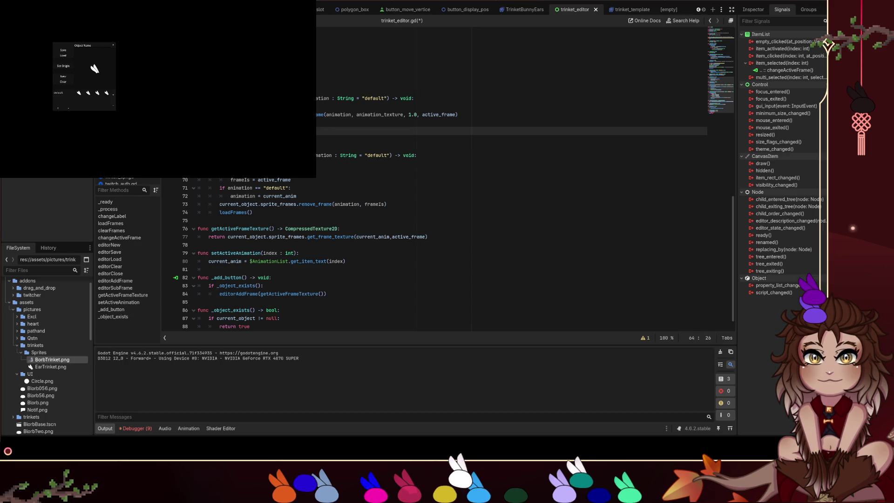
pyautogui.click(344, 139)
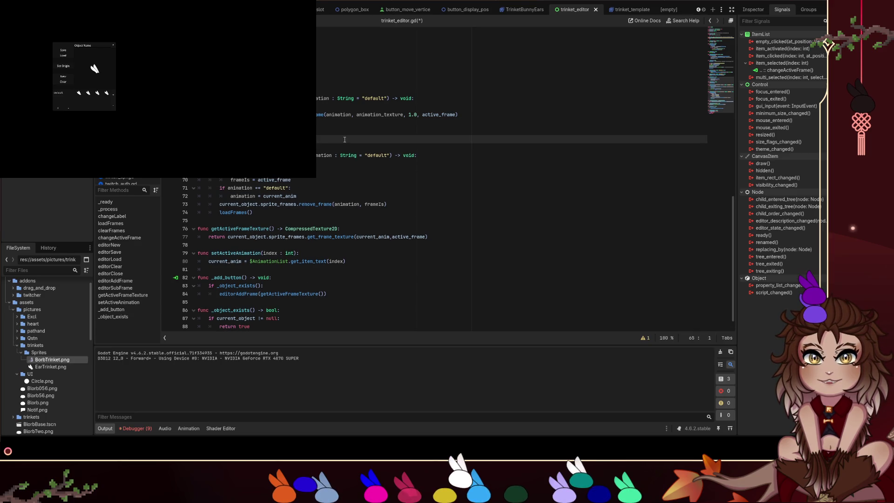
pyautogui.click(382, 126)
pyautogui.hotkey('ctrl', 's')
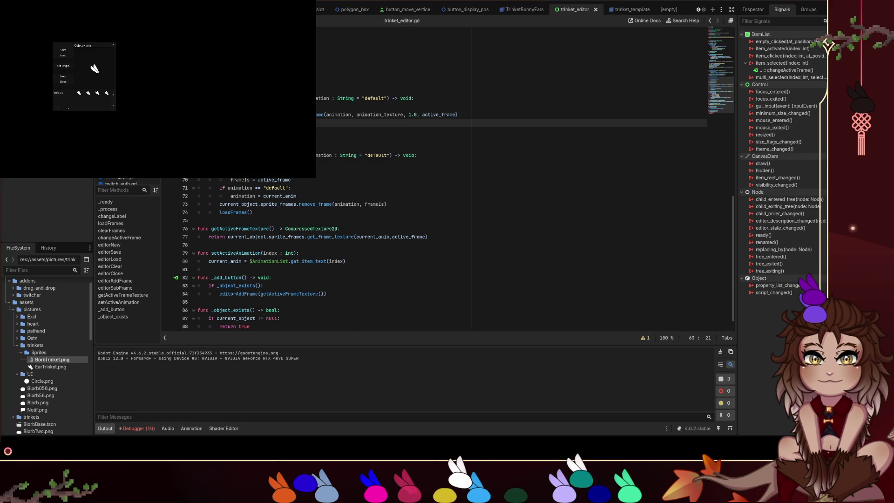
# Reposition the caret around lines 63–65, ending after the loadFrames() line.
pyautogui.click(396, 140)
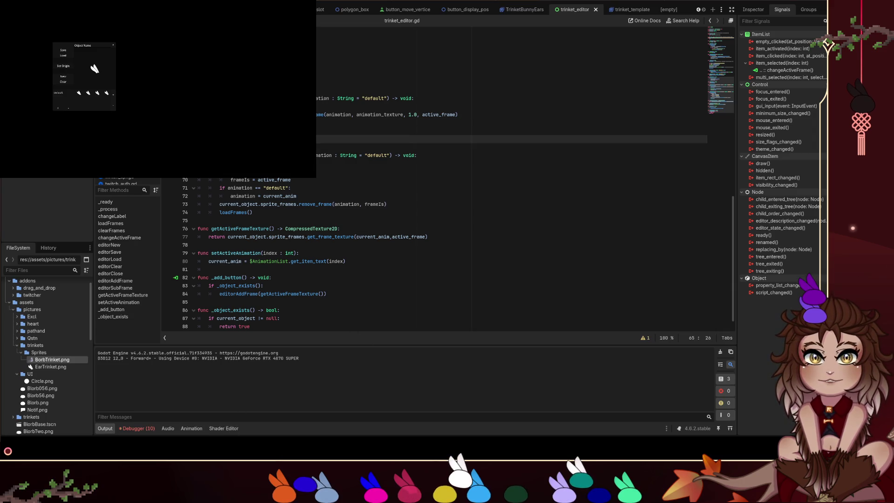
pyautogui.click(320, 131)
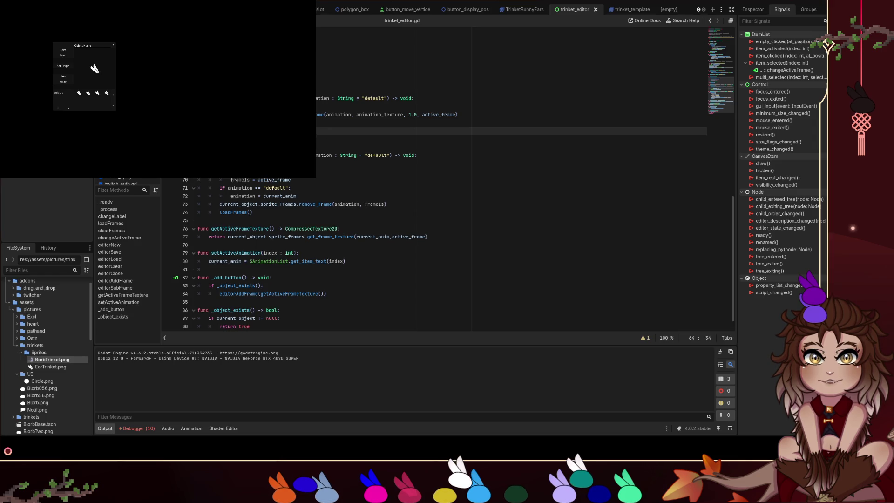
pyautogui.click(396, 139)
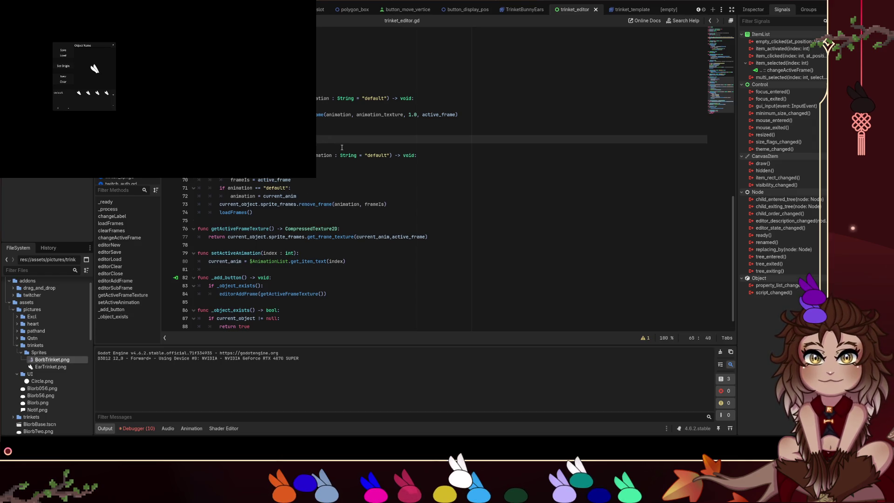
pyautogui.click(328, 156)
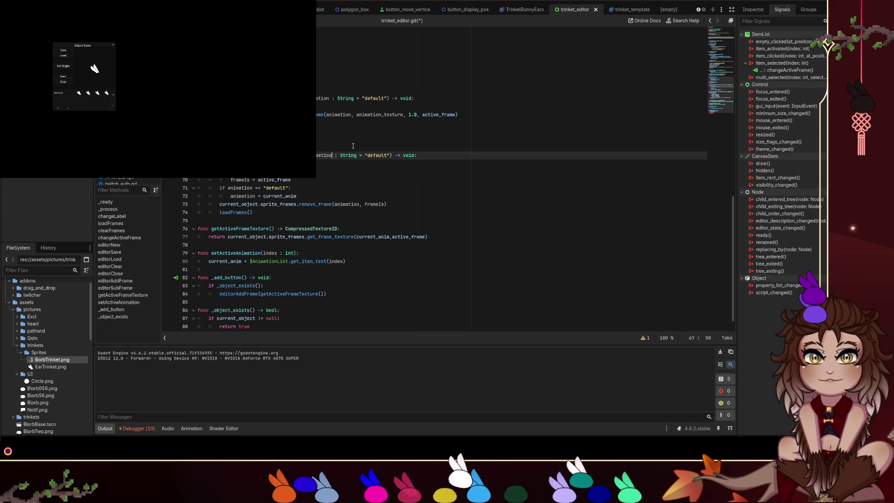
pyautogui.click(331, 131)
pyautogui.click(334, 138)
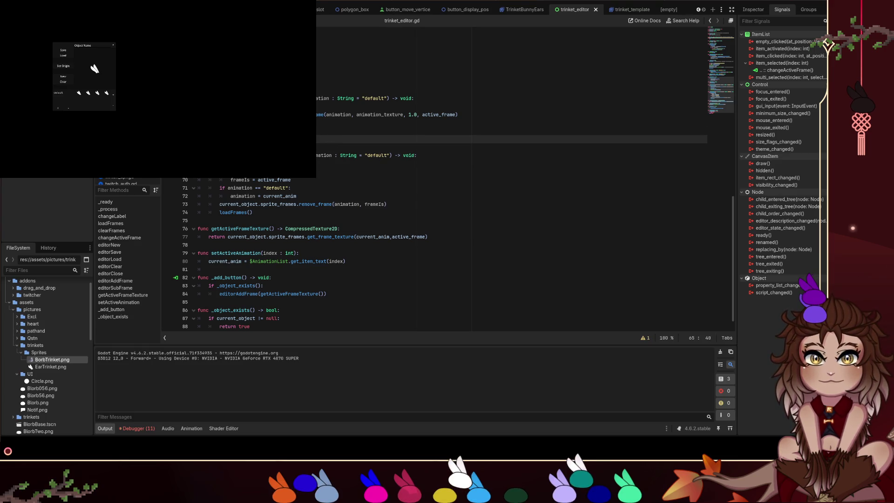
pyautogui.click(278, 217)
# Add $FrameList.select(active_frame) below loadFrames() and save.
pyautogui.write('$FrameList.select(active_frame)')
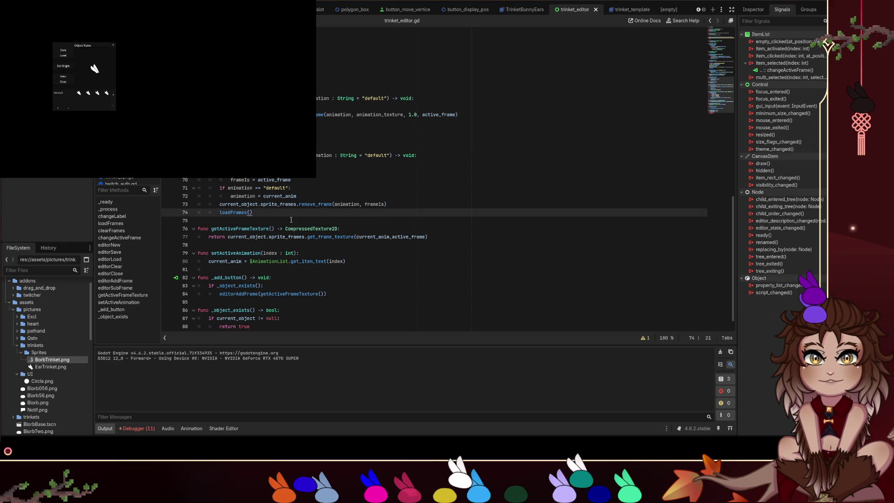
pyautogui.press('Left')
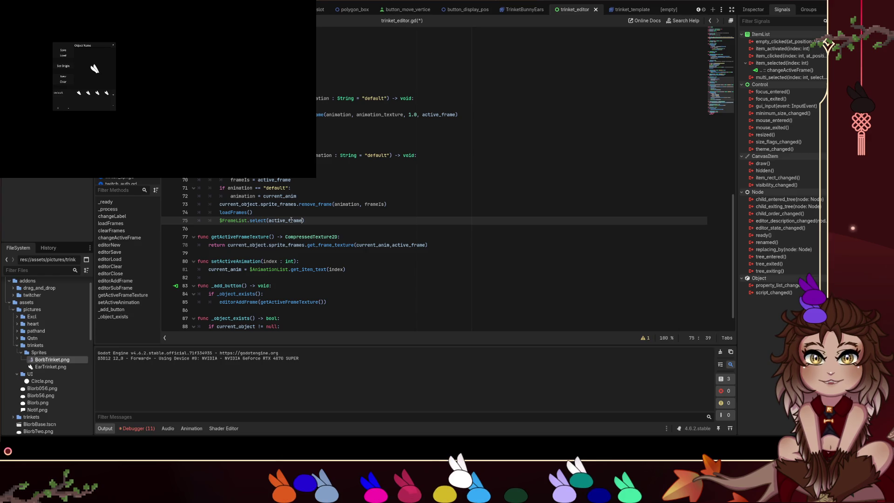
pyautogui.write('-1')
pyautogui.hotkey('ctrl', 's')
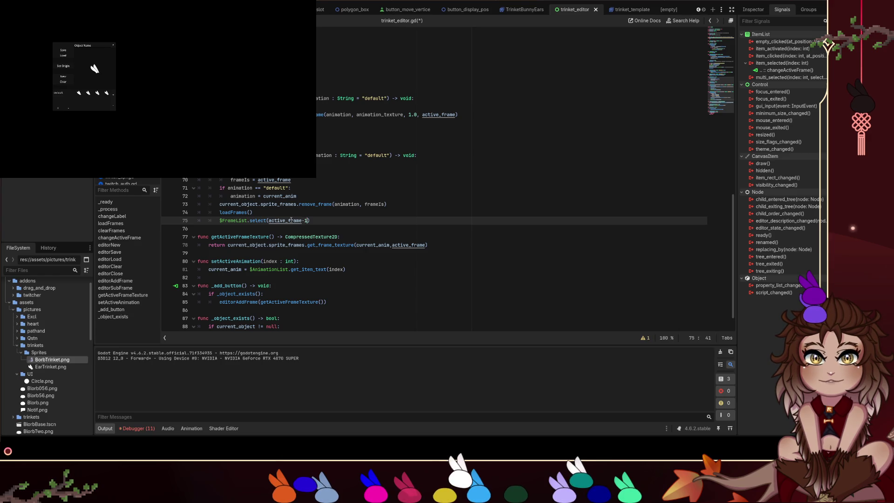
pyautogui.press('Right')
pyautogui.press('Left')
pyautogui.press('BackSpace')
pyautogui.press('BackSpace')
# Insert 'active_frame -= 1' above the select line and rerun the project with F5.
pyautogui.hotkey('ctrl', 'shift', 'Return')
pyautogui.write('active_frma')
pyautogui.press('BackSpace')
pyautogui.press('BackSpace')
pyautogui.write('ame -= 1')
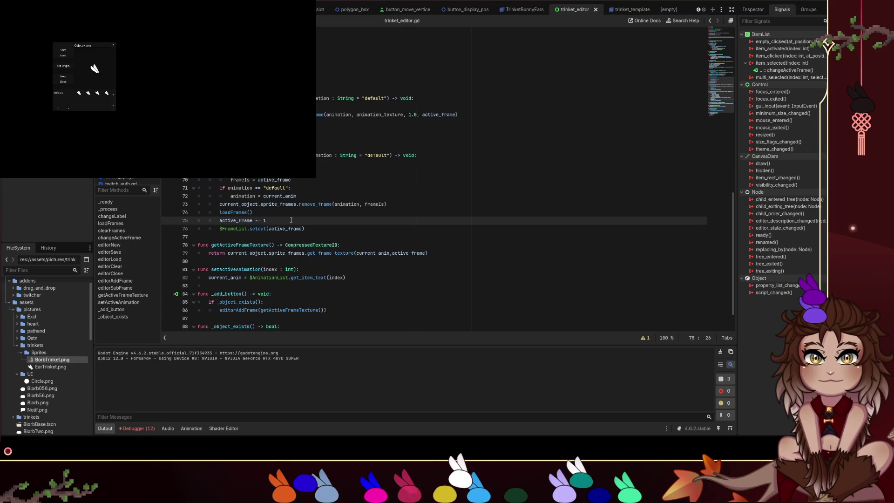
pyautogui.press('Down')
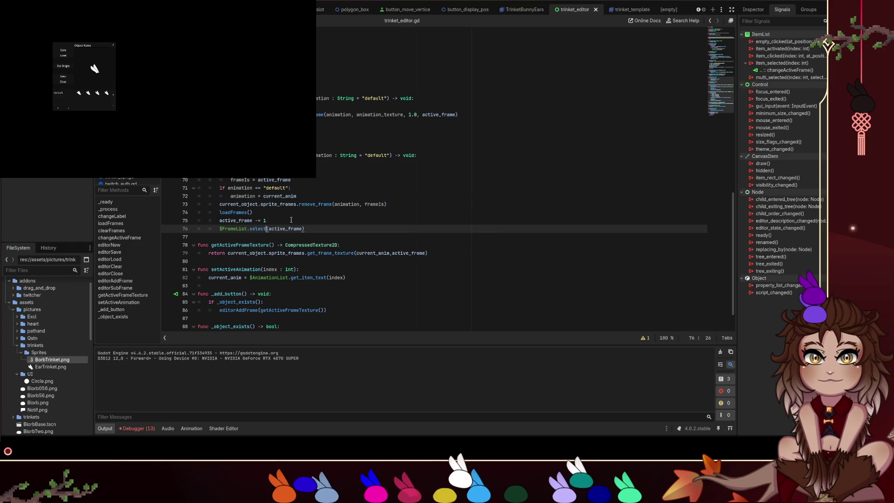
pyautogui.press('Up')
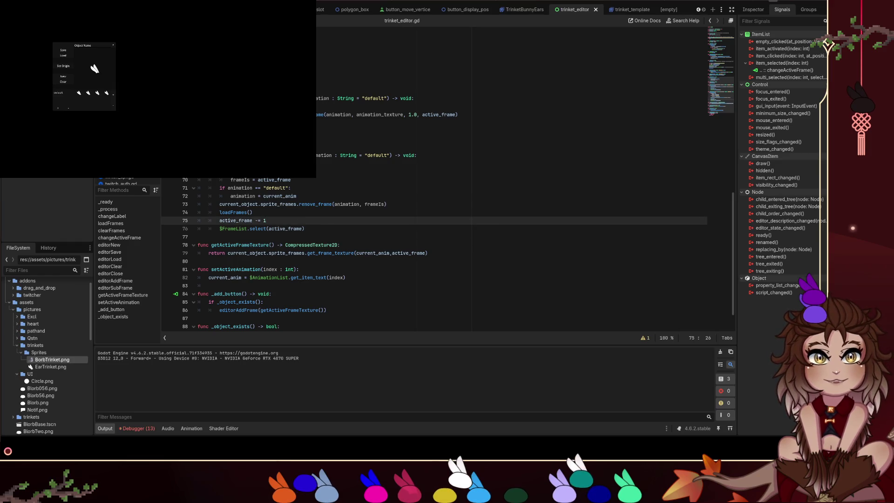
pyautogui.press('F5')
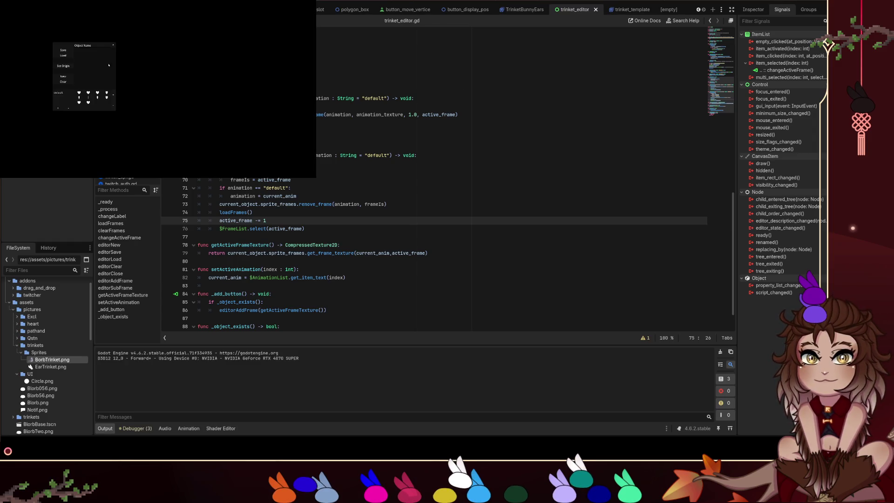
# Load the ear trinket, remove its third bird frame, and add two new frames.
pyautogui.click(62, 77)
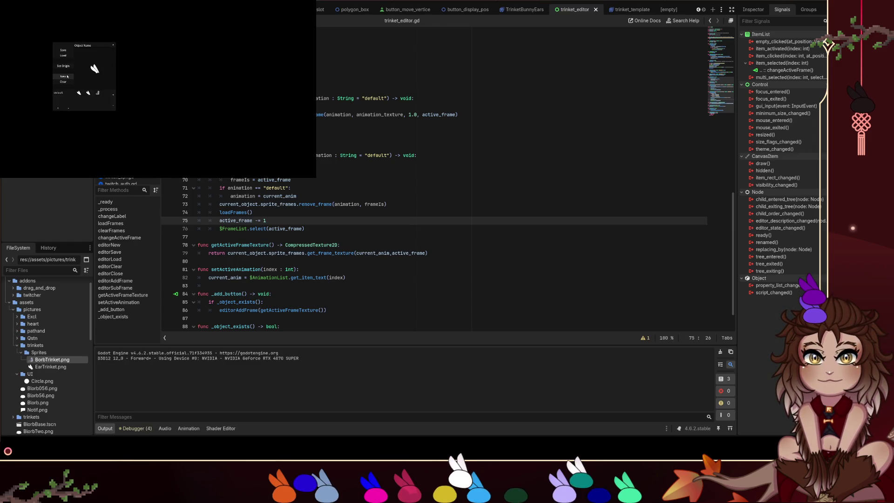
pyautogui.click(101, 94)
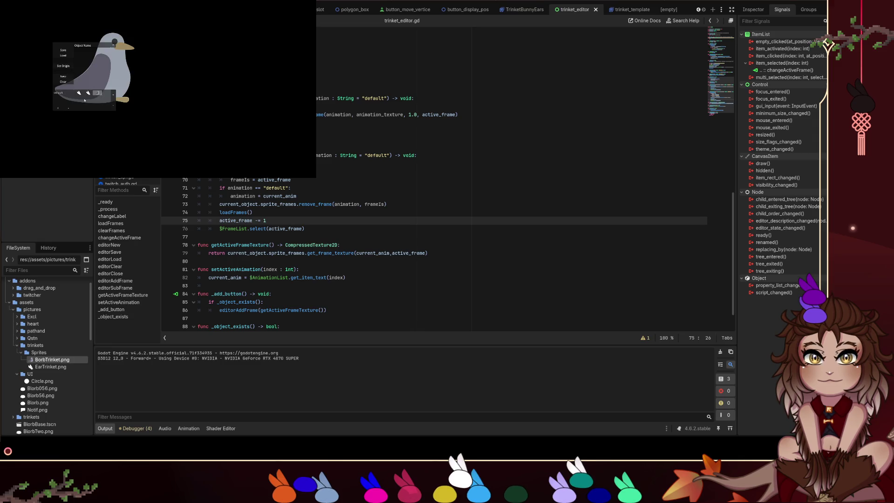
pyautogui.click(114, 105)
pyautogui.click(114, 106)
pyautogui.click(114, 107)
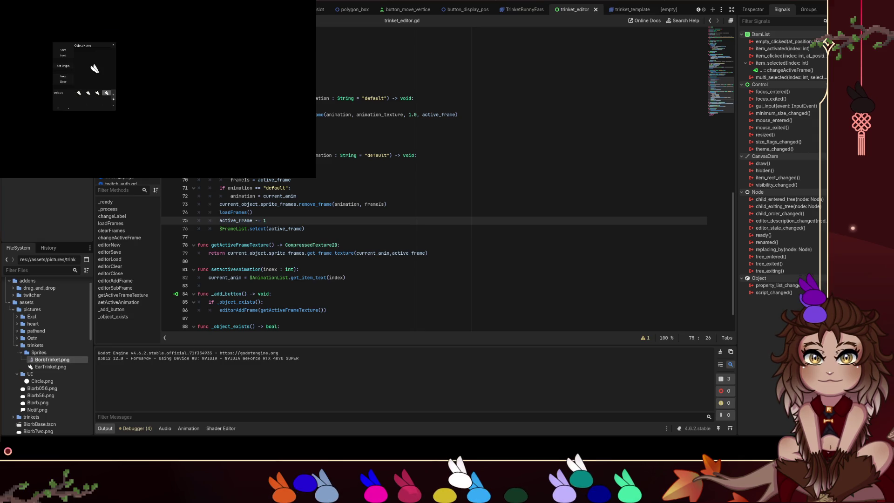
# Remove frames repeatedly until none remain, then go to line 76 in the script.
pyautogui.click(114, 107)
pyautogui.click(114, 106)
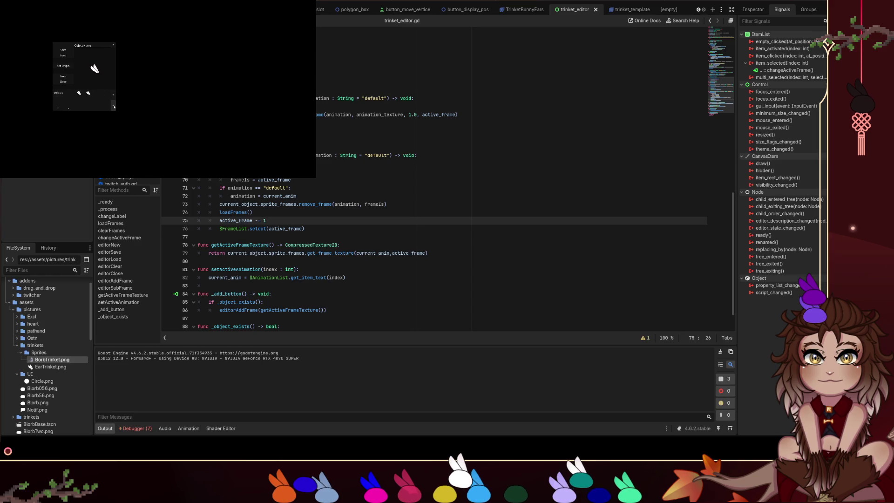
pyautogui.click(114, 106)
pyautogui.click(113, 107)
pyautogui.click(114, 108)
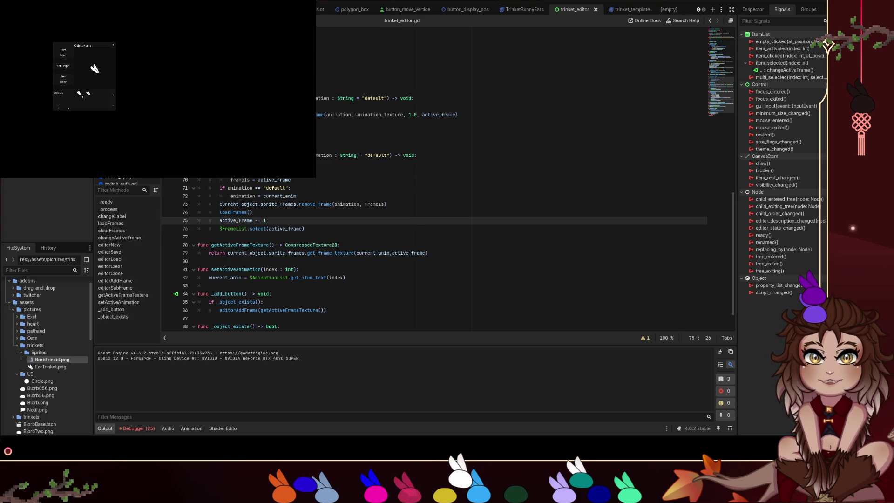
pyautogui.click(114, 107)
pyautogui.click(114, 107)
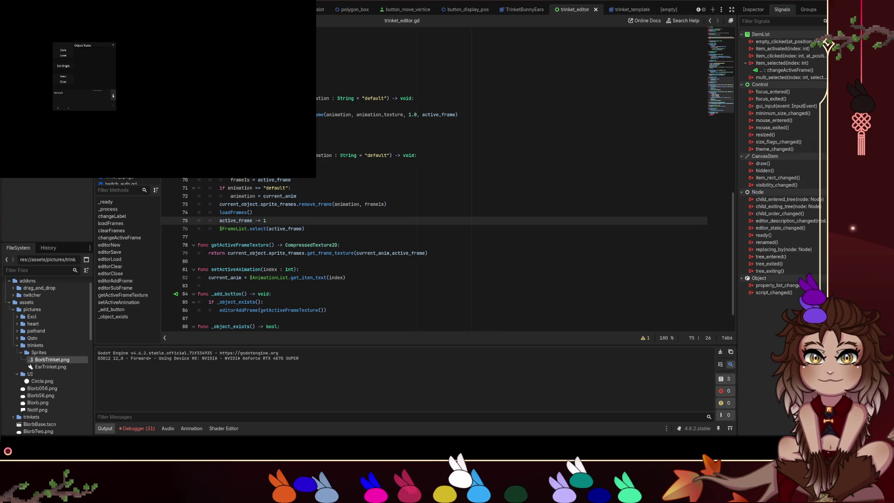
pyautogui.click(114, 107)
pyautogui.click(114, 106)
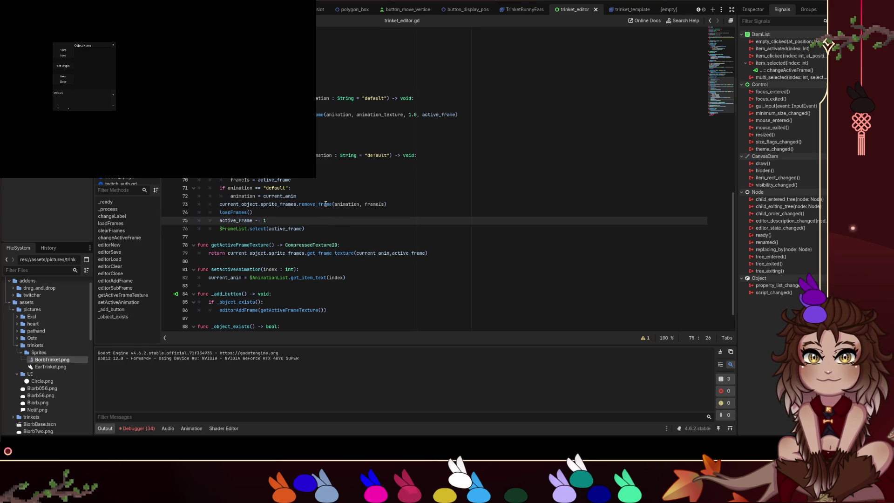
pyautogui.click(314, 228)
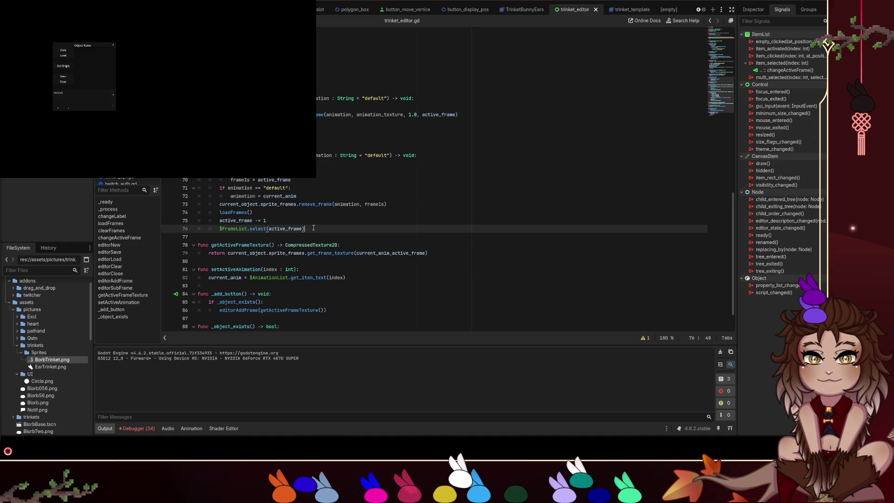
# After the select call, add an if line checking $FrameList.get_item_count == 0.
pyautogui.press('Return')
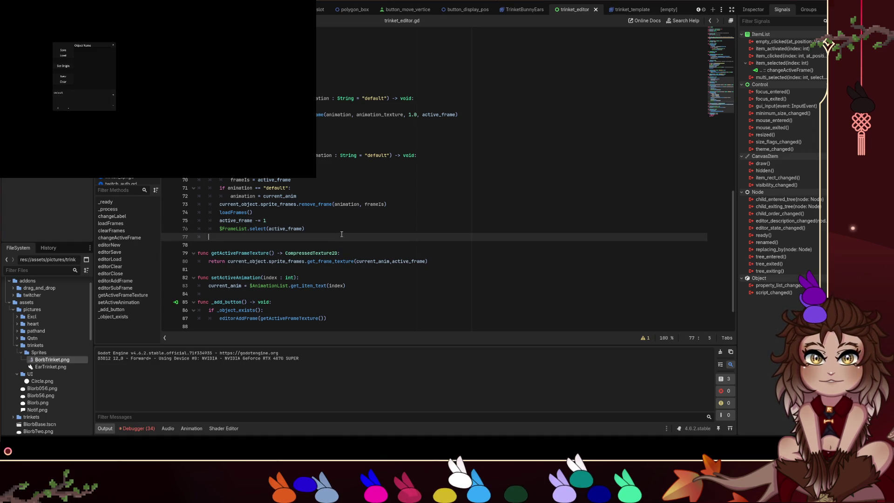
pyautogui.write('if')
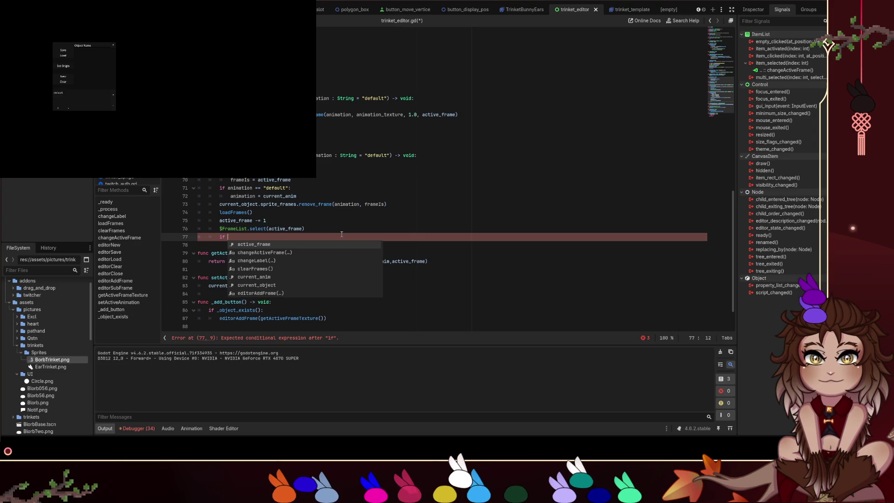
pyautogui.write('$fre')
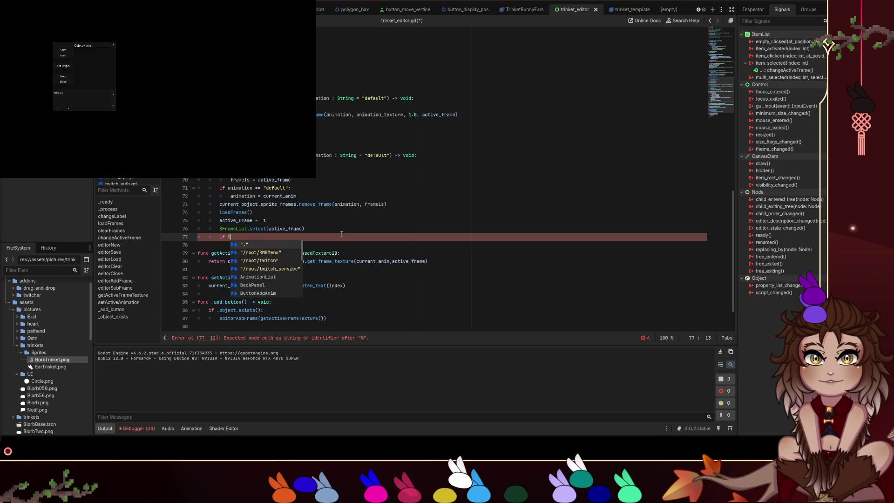
pyautogui.press('Return')
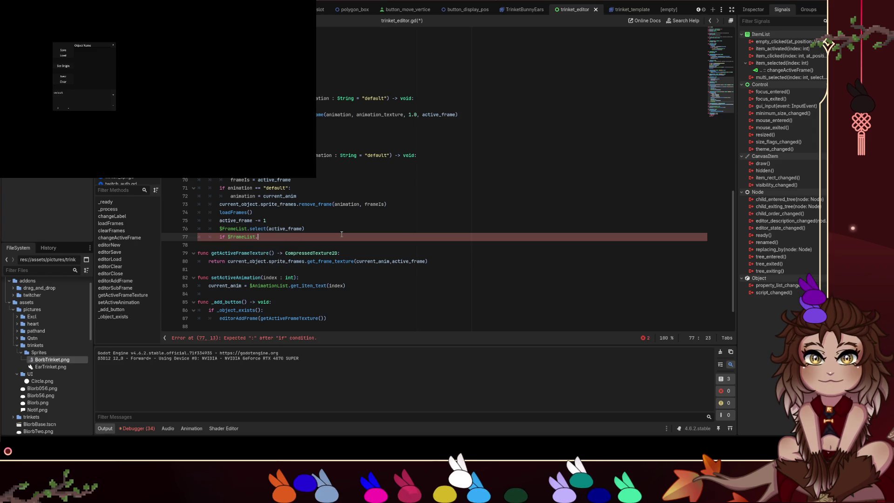
pyautogui.write('g')
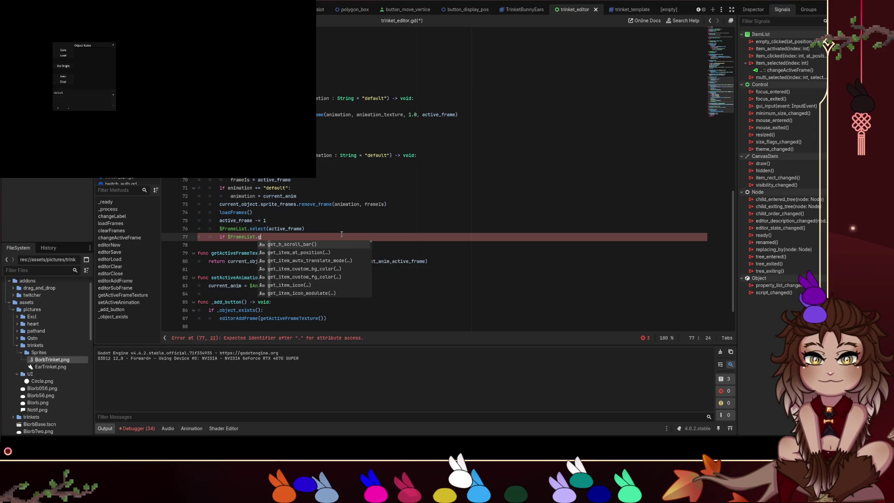
pyautogui.write('et_item_count == 0:')
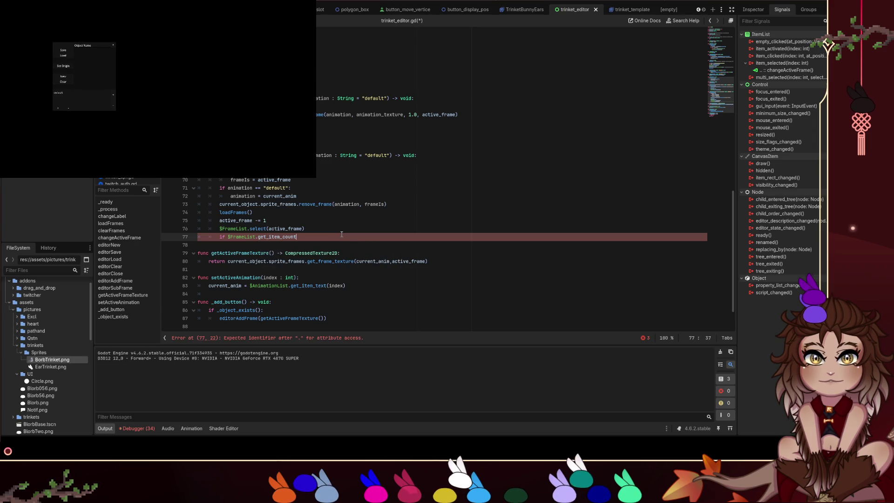
pyautogui.press('Return')
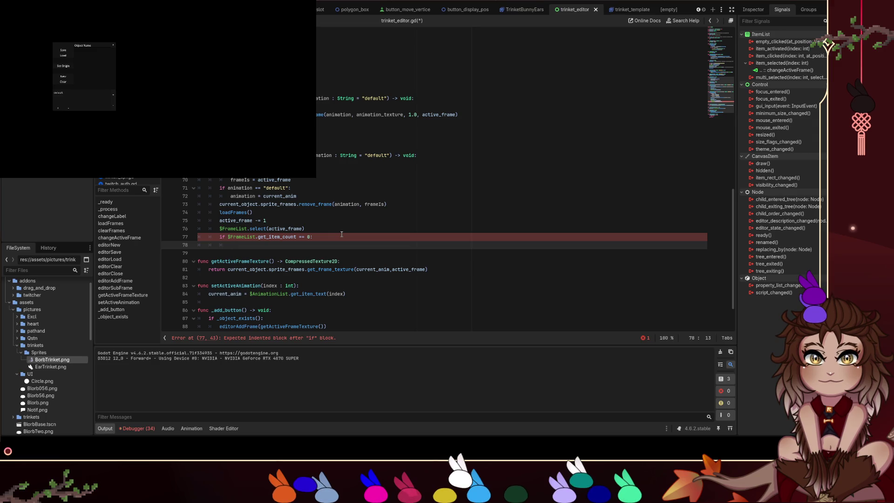
pyautogui.press('BackSpace')
pyautogui.press('BackSpace')
pyautogui.press('BackSpace')
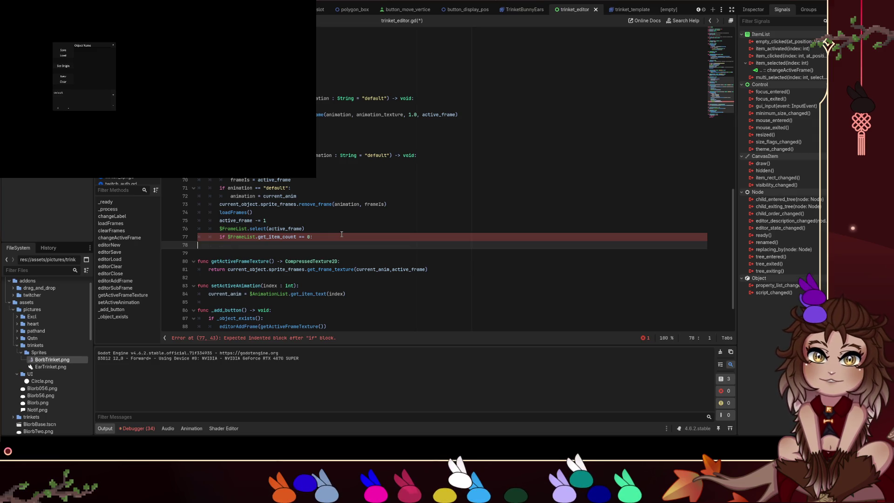
pyautogui.press('Tab')
pyautogui.press('Tab')
pyautogui.press('Tab')
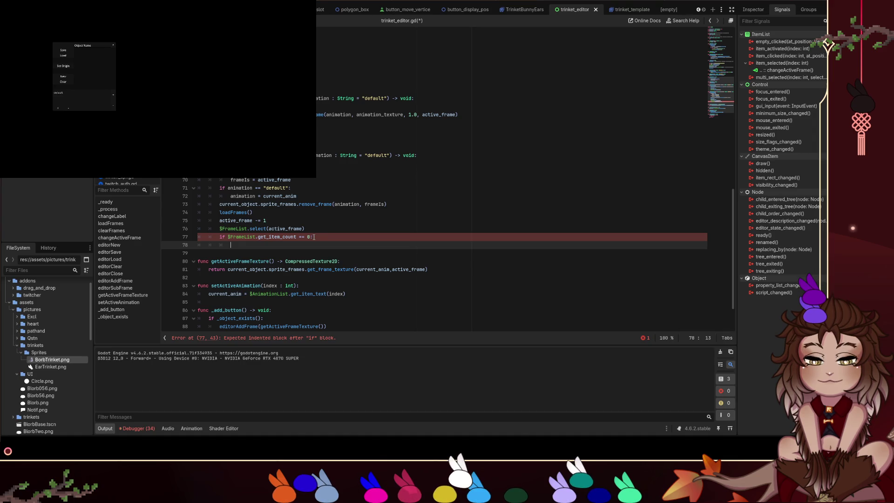
# Change the item-count condition to > 1, paste it onto line 68, delete the unfinished line, and save.
pyautogui.doubleClick(303, 236)
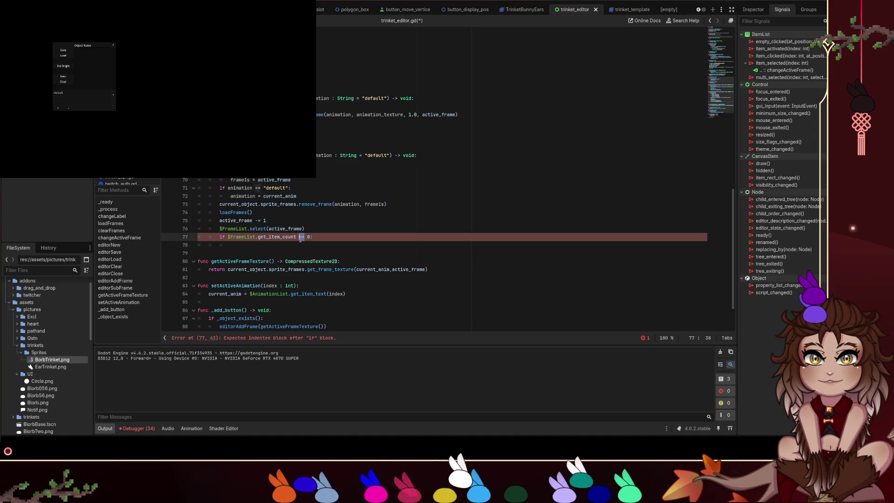
pyautogui.write('>')
pyautogui.click(314, 244)
pyautogui.doubleClick(306, 236)
pyautogui.write('1')
pyautogui.moveTo(325, 240); pyautogui.dragTo(218, 240)
pyautogui.write('if :')
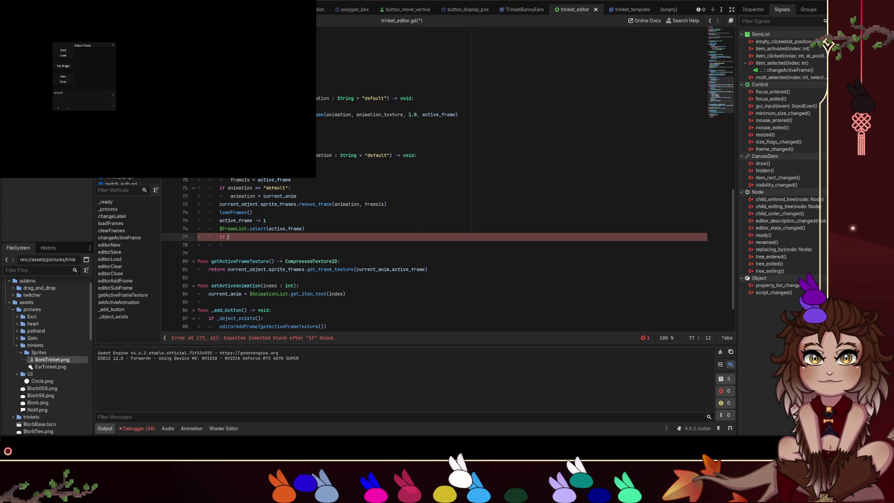
pyautogui.click(297, 163)
pyautogui.hotkey('ctrl', 'v')
pyautogui.click(231, 236)
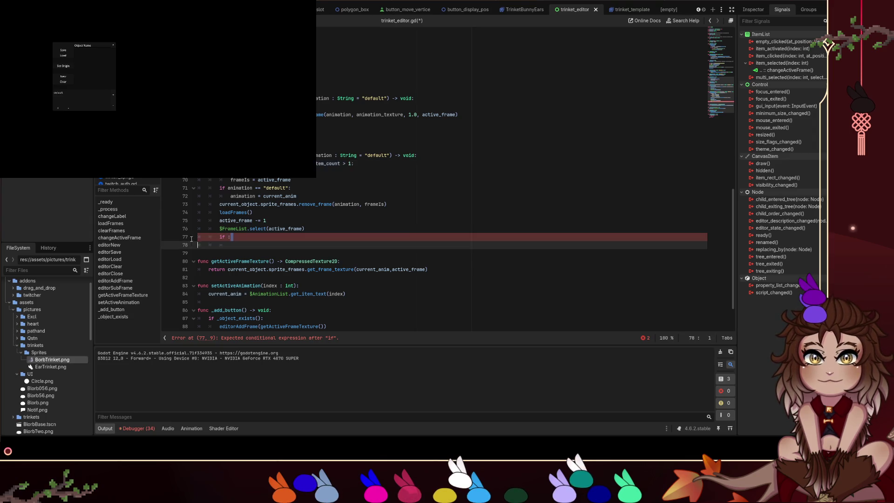
pyautogui.hotkey('shift', 'Home')
pyautogui.press('BackSpace')
pyautogui.press('BackSpace')
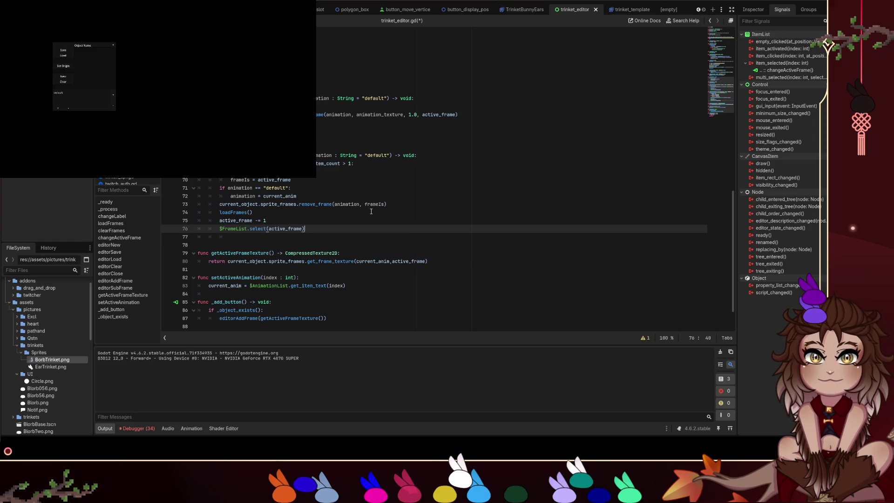
pyautogui.hotkey('ctrl', 's')
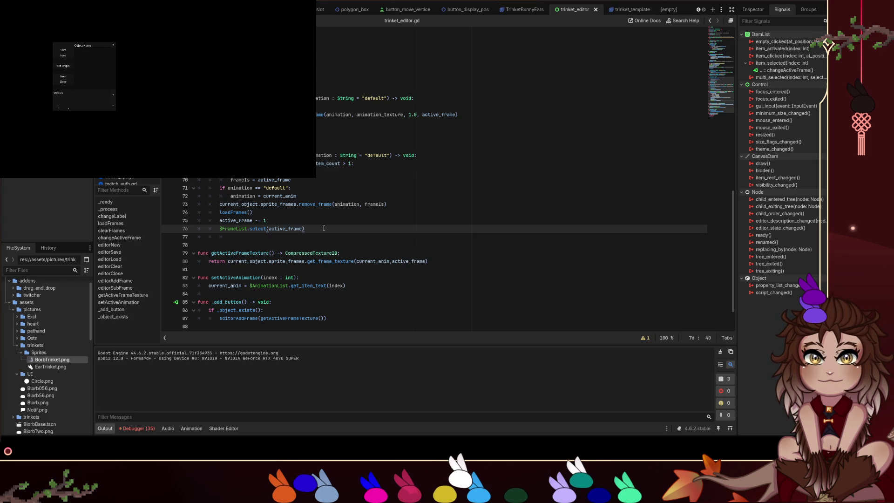
# Guard the active_frame decrement with 'if active_frame != 0:' and indent beneath it.
pyautogui.press('Up')
pyautogui.press('Up')
pyautogui.press('Return')
pyautogui.write('if active_frame ')
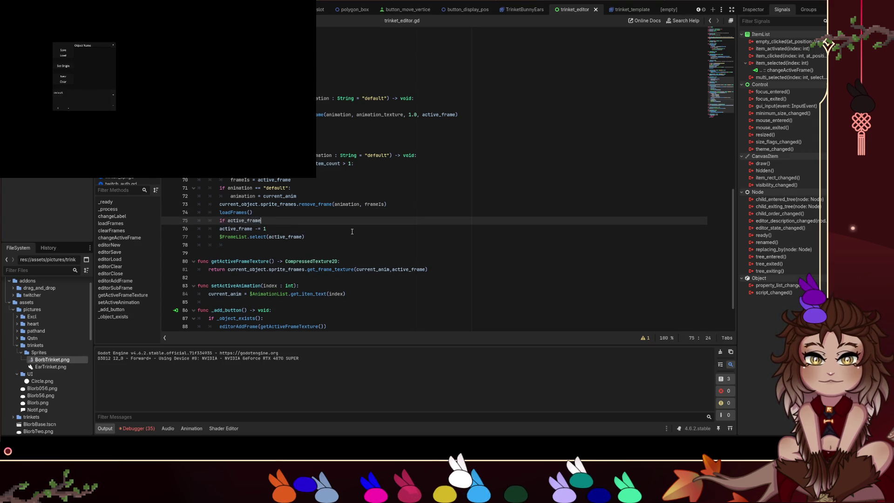
pyautogui.write('!= 0')
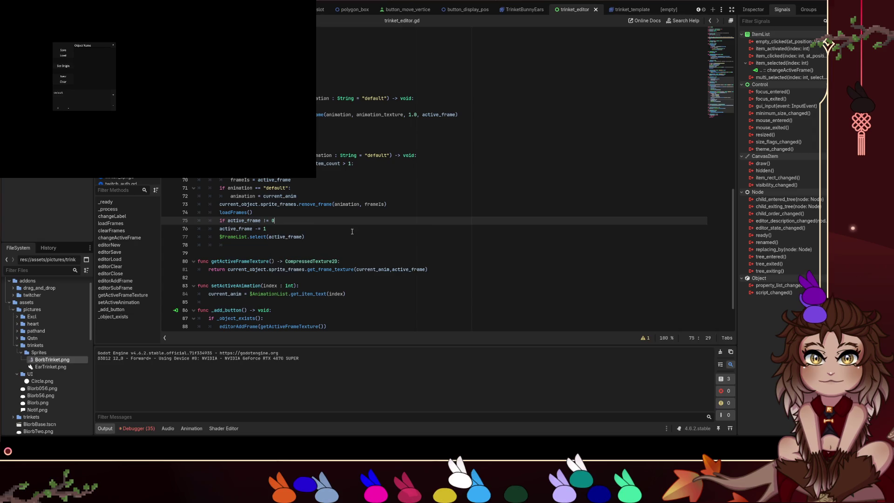
pyautogui.write(':')
pyautogui.press('Down')
pyautogui.press('Tab')
pyautogui.press('Down')
pyautogui.press('Tab')
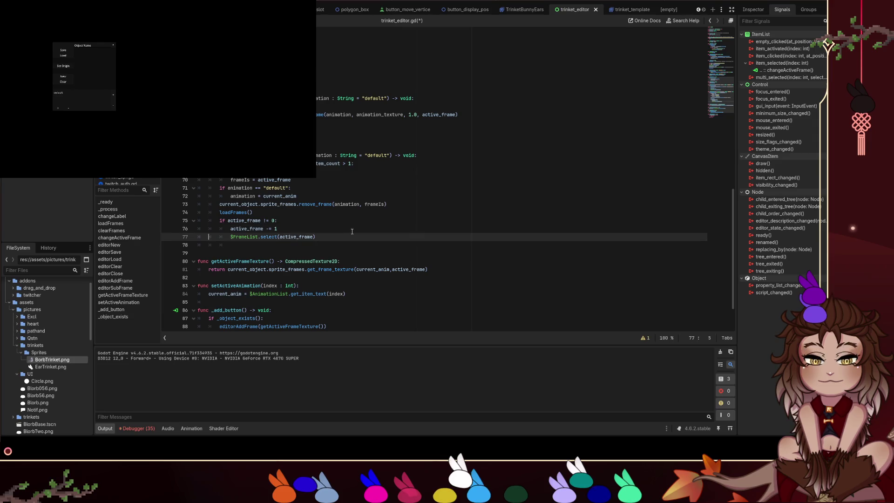
pyautogui.press('Up')
pyautogui.press('Down')
pyautogui.press('Down')
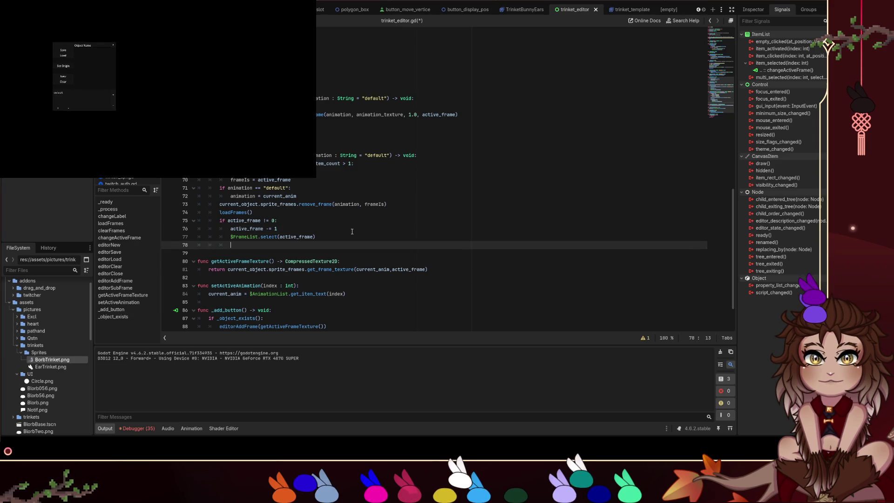
pyautogui.press('BackSpace')
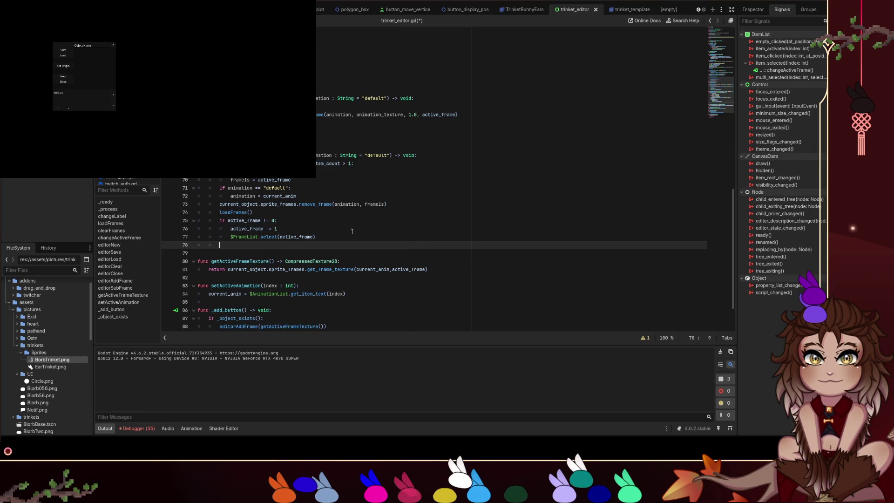
# Move the select call out of the if block, save trinket_editor.gd, and relaunch the game.
pyautogui.press('Up')
pyautogui.press('Up')
pyautogui.press('Up')
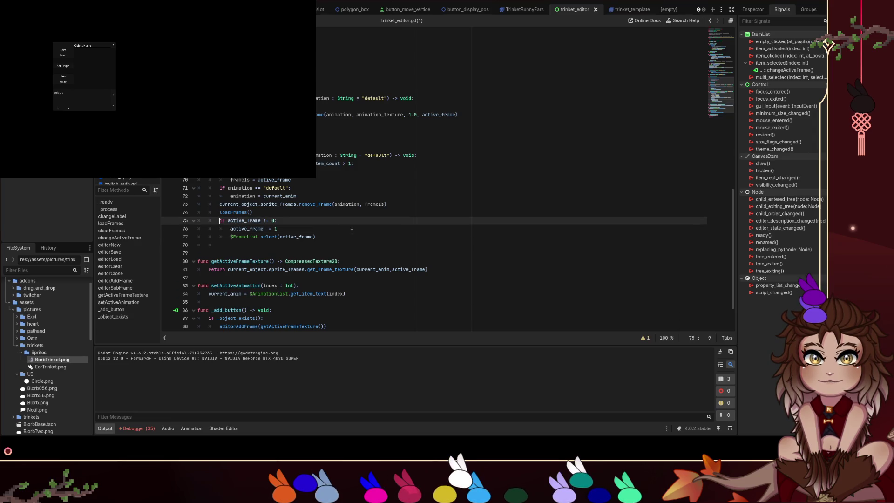
pyautogui.press('Down')
pyautogui.press('Down')
pyautogui.press('Delete')
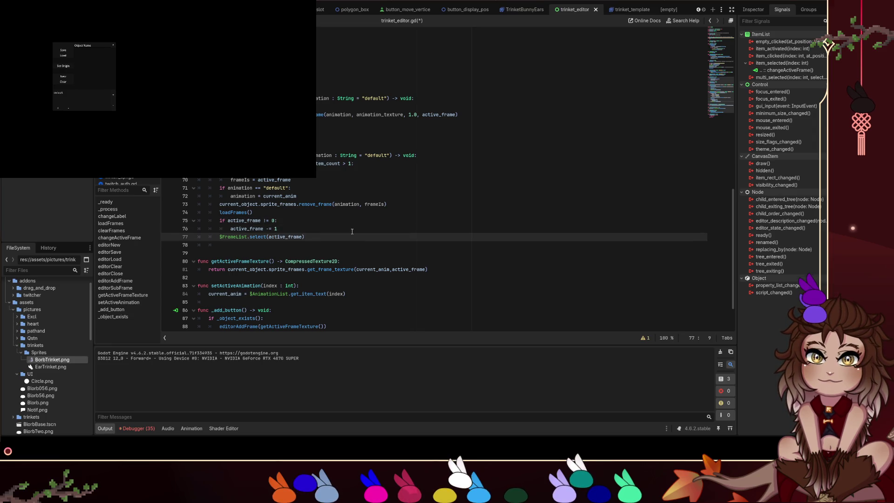
pyautogui.hotkey('ctrl', 's')
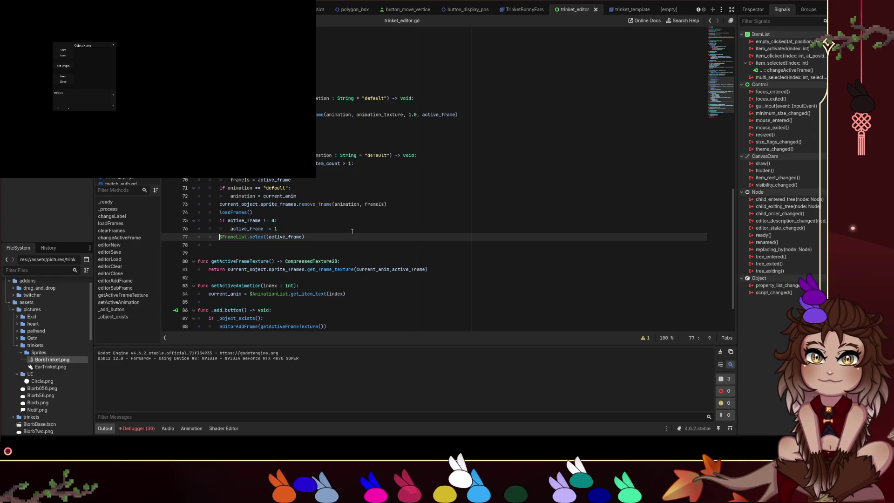
pyautogui.press('F5')
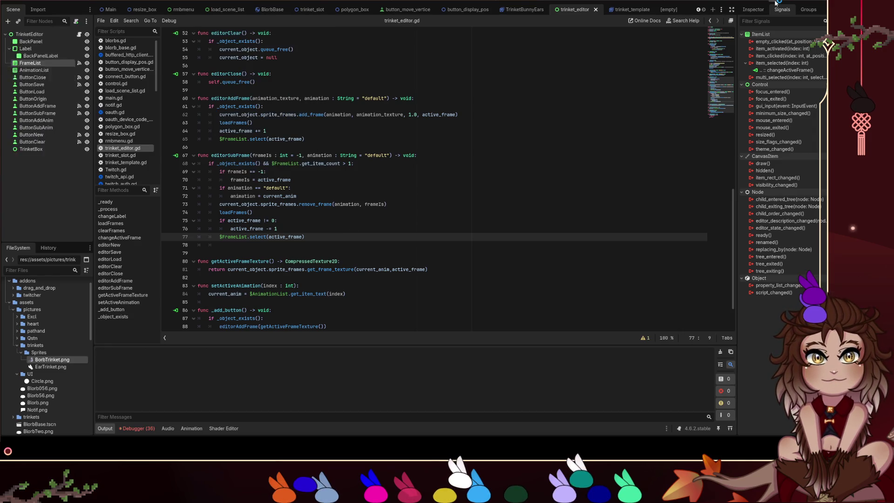
# In the running game, start a new trinket, add two frames, and remove one to trigger the error.
pyautogui.rightClick(145, 61)
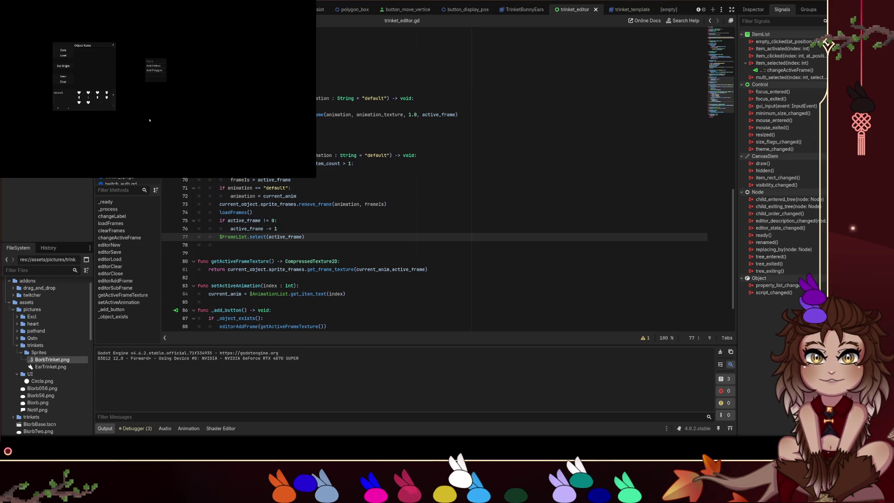
pyautogui.press('Escape')
pyautogui.click(70, 78)
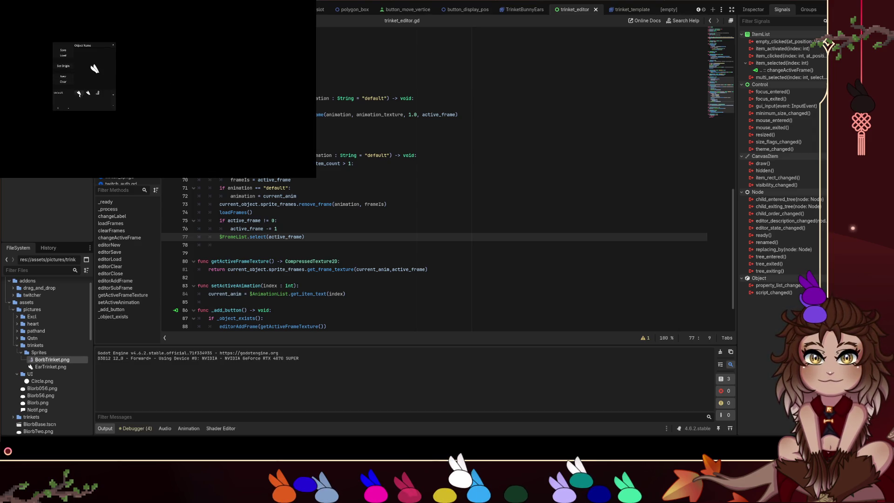
pyautogui.click(114, 95)
pyautogui.click(115, 96)
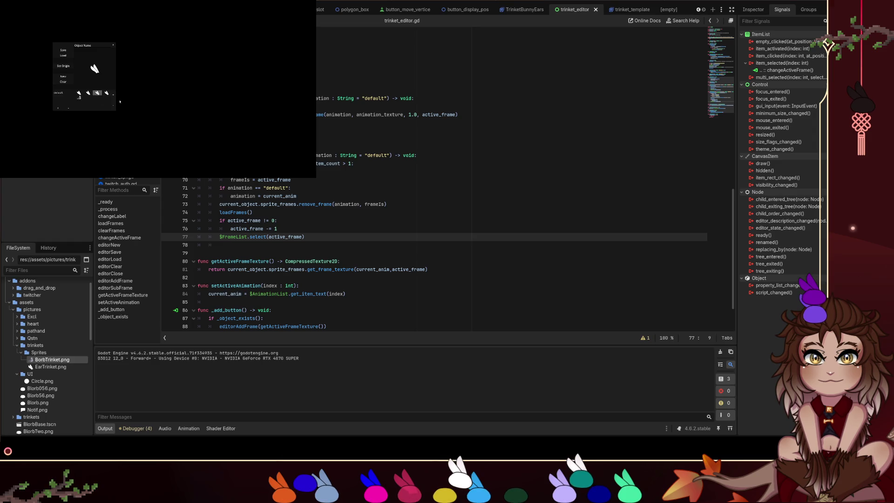
pyautogui.press('Left')
pyautogui.press('Left')
pyautogui.click(111, 102)
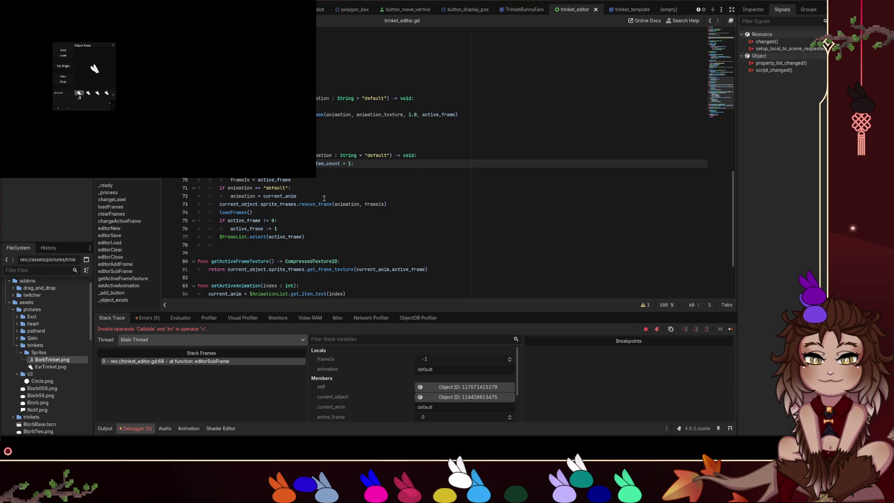
# Patch line 68 to call get_item_count() with >= and retest frame removal in the resumed game.
pyautogui.click(345, 163)
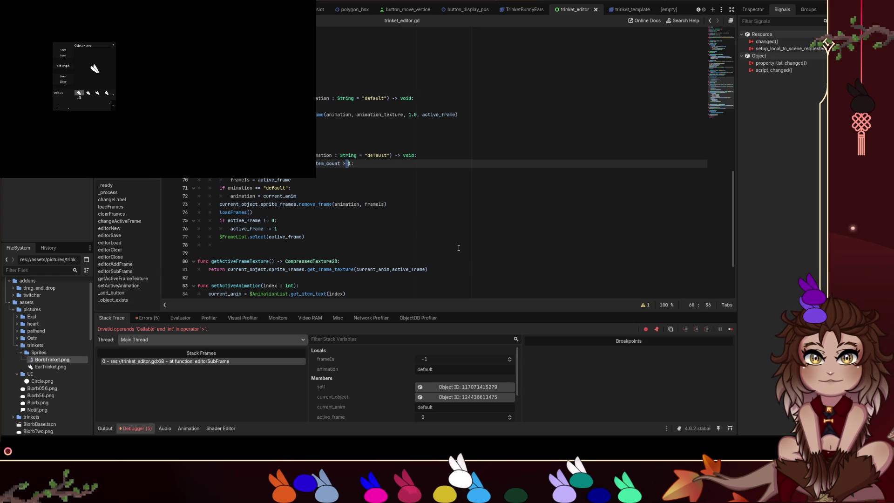
pyautogui.write('=')
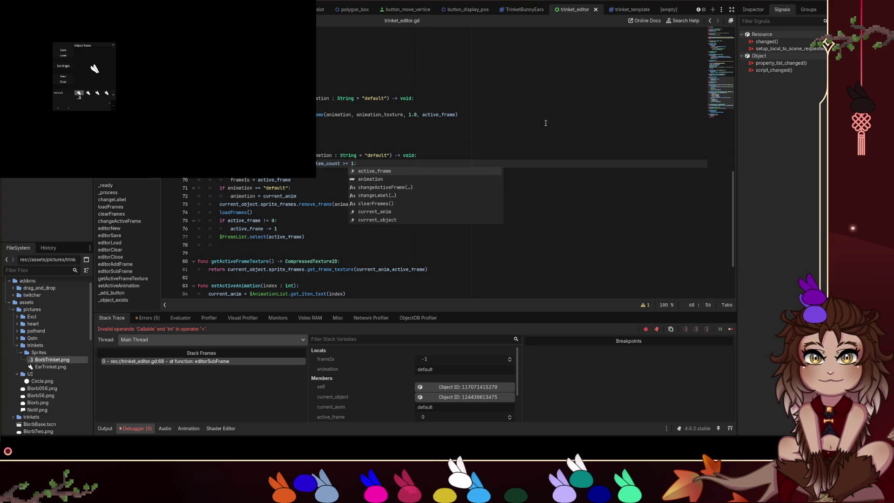
pyautogui.press('F12')
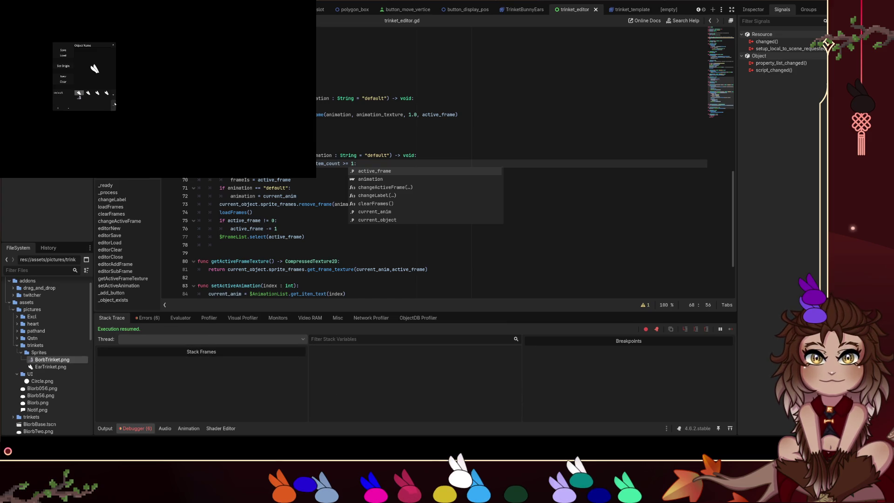
pyautogui.click(115, 103)
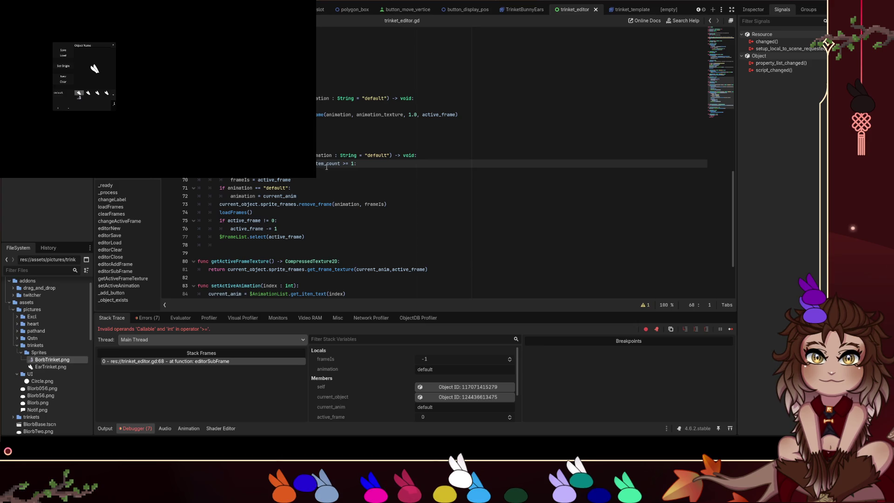
pyautogui.click(343, 163)
pyautogui.write('(')
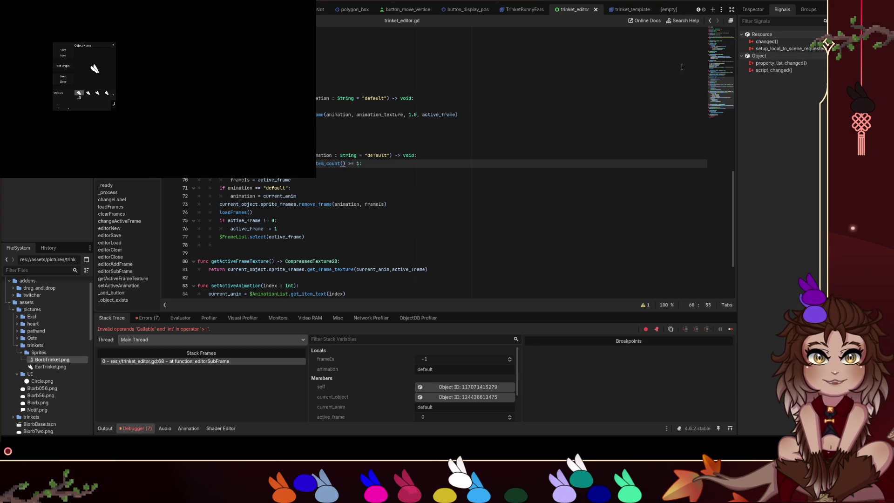
pyautogui.press('F12')
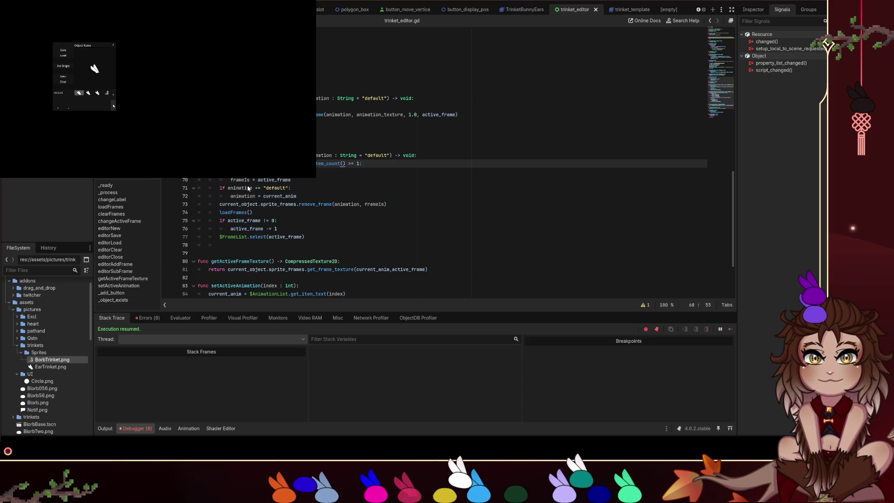
pyautogui.click(114, 106)
pyautogui.click(113, 106)
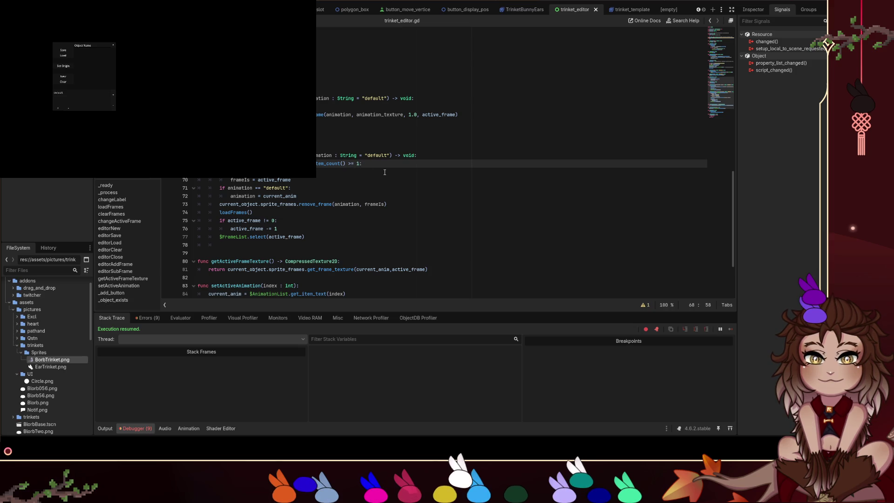
# Change the line 68 comparison to > 1 and stop the game.
pyautogui.press('BackSpace')
pyautogui.press('BackSpace')
pyautogui.write('>')
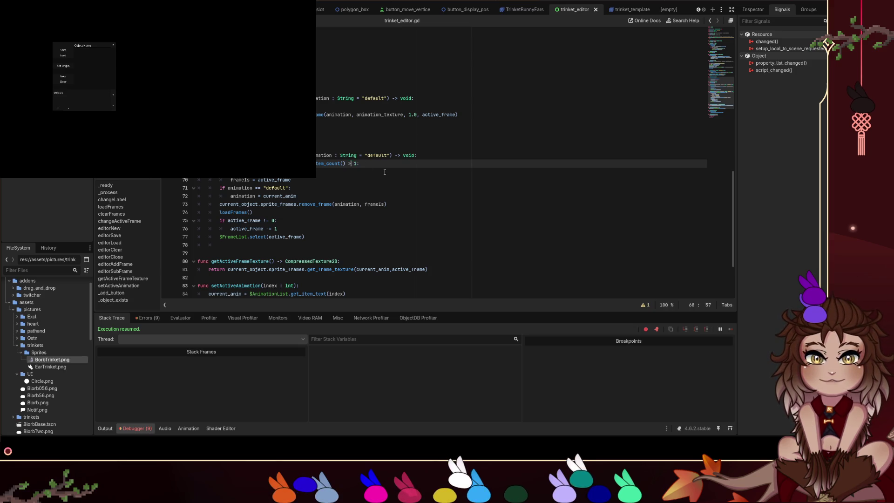
pyautogui.press('F8')
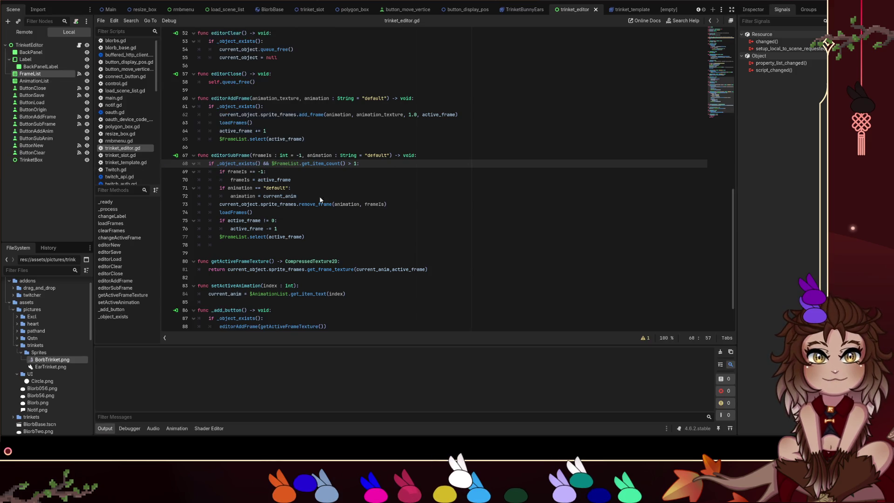
# Rerun the game, start a new trinket, and add five frames.
pyautogui.press('F5')
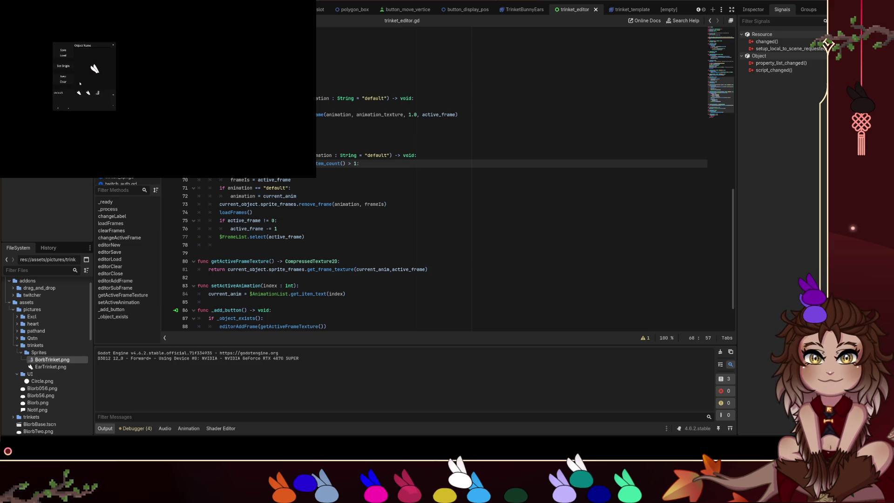
pyautogui.click(114, 106)
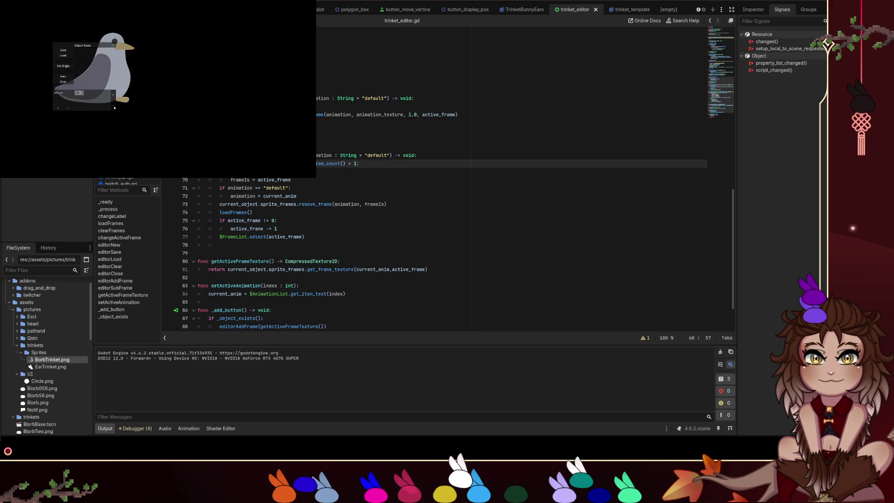
pyautogui.click(114, 96)
pyautogui.click(114, 95)
pyautogui.click(114, 96)
pyautogui.click(114, 96)
pyautogui.click(114, 95)
pyautogui.click(114, 95)
pyautogui.click(114, 96)
pyautogui.click(114, 96)
pyautogui.click(114, 95)
pyautogui.click(114, 96)
pyautogui.click(114, 96)
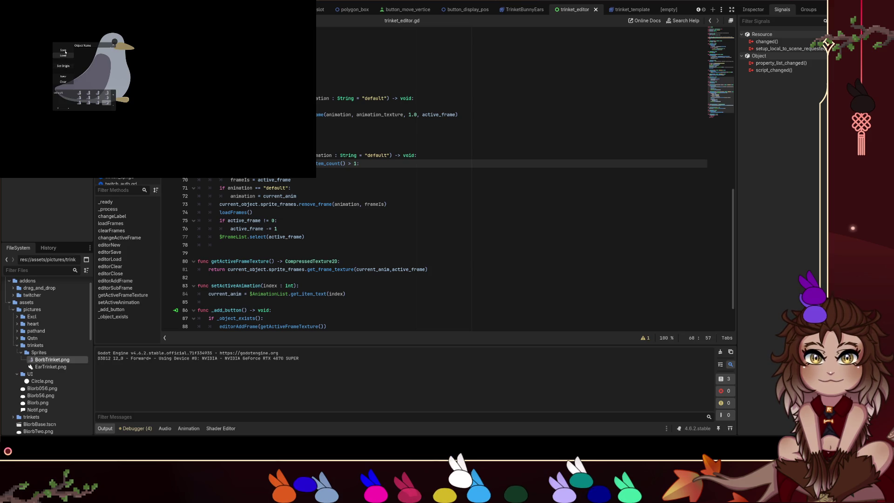
# Name the trinket 'B', save it, and stop the game after the debugger breaks.
pyautogui.click(91, 46)
pyautogui.write('B')
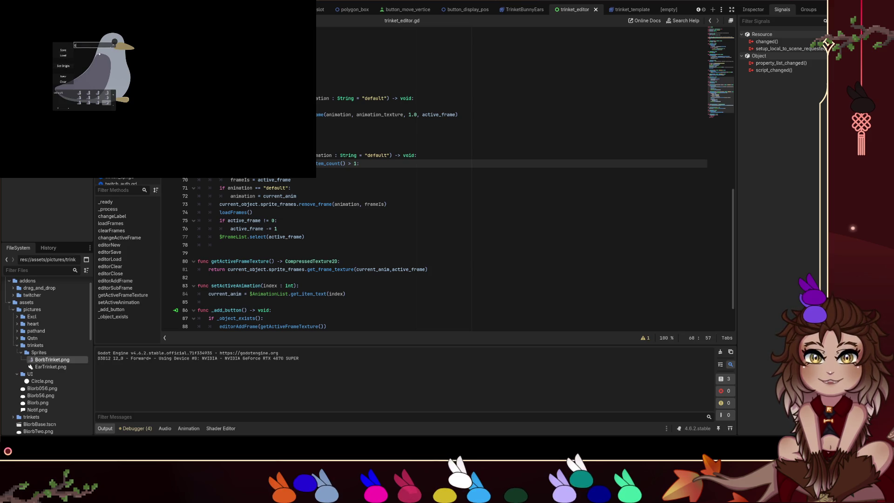
pyautogui.click(67, 54)
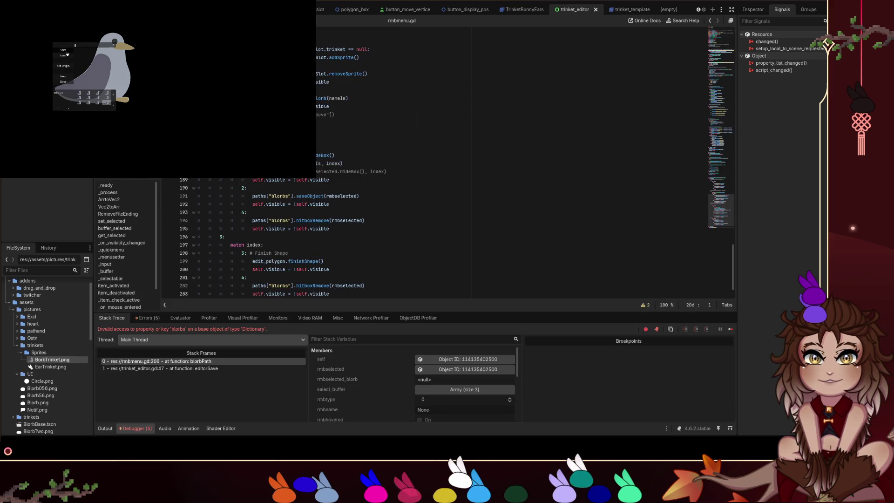
pyautogui.press('F8')
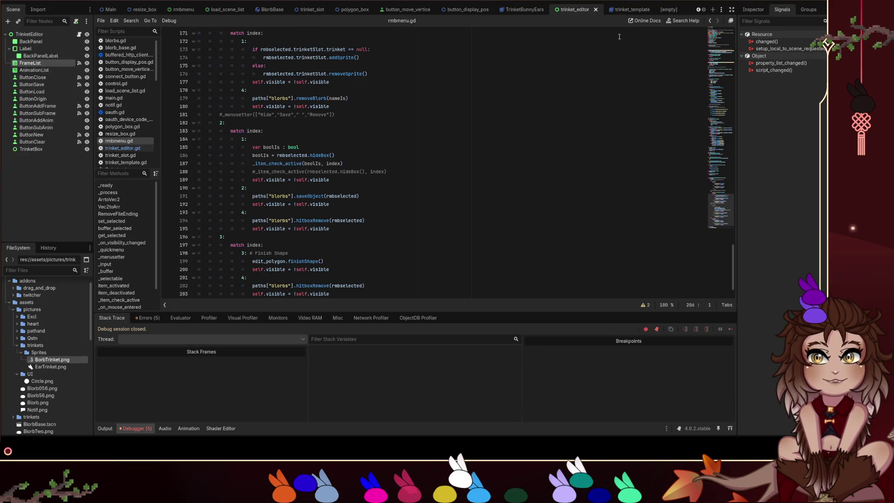
# Check lines 179–181 of rmbmenu.gd, then view trinket_editor and rmbmenu before opening Main in 2D.
pyautogui.click(507, 97)
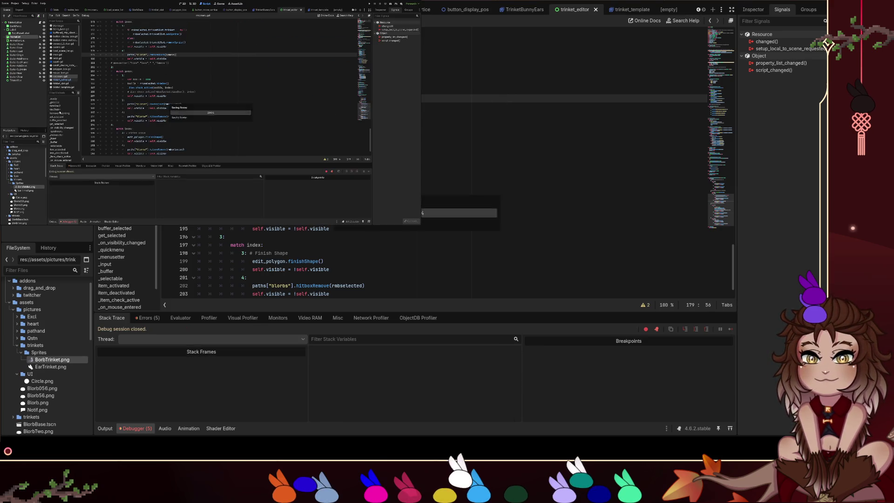
pyautogui.press('Down')
pyautogui.press('Down')
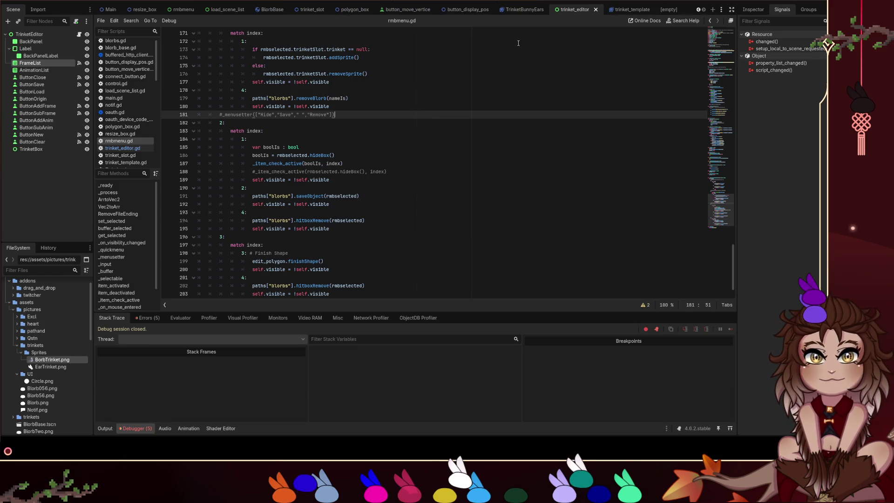
pyautogui.click(358, 2)
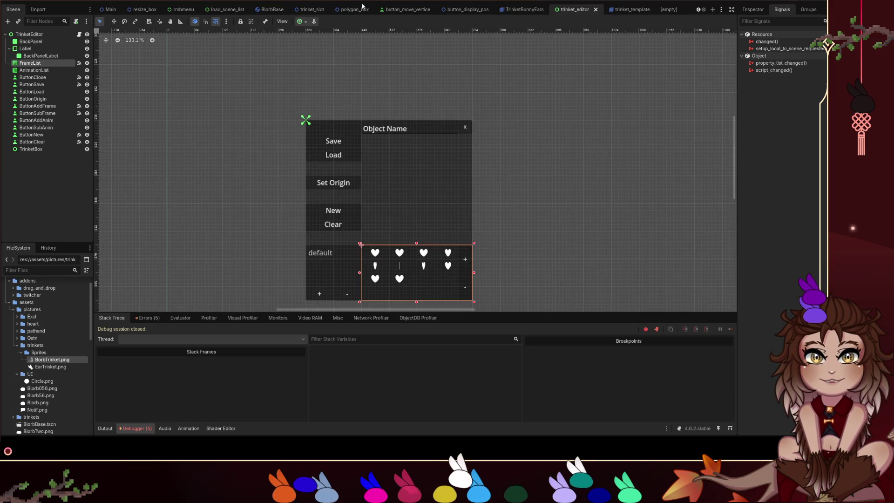
pyautogui.moveTo(502, 141); pyautogui.dragTo(457, 113)
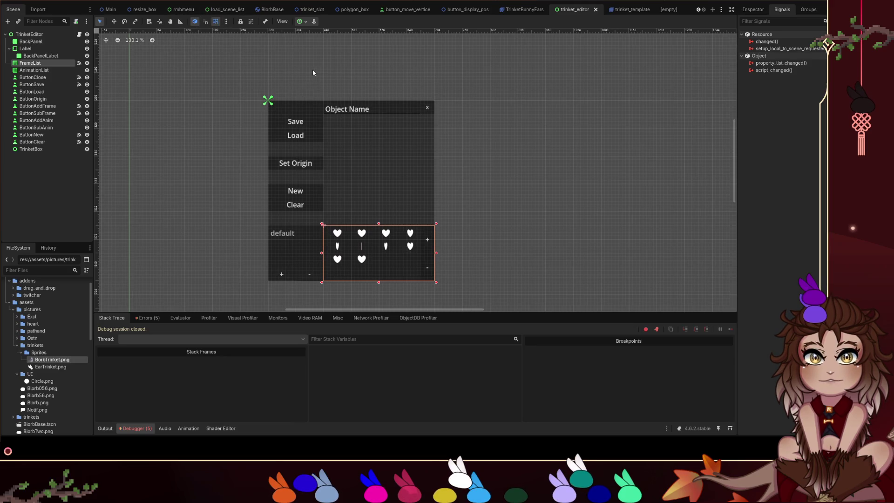
pyautogui.click(183, 10)
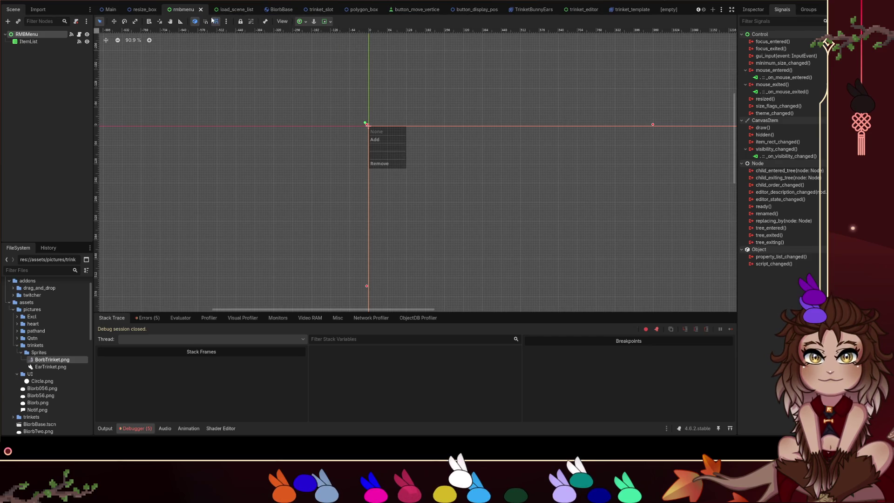
pyautogui.click(121, 10)
pyautogui.scroll(5, 244, 266)
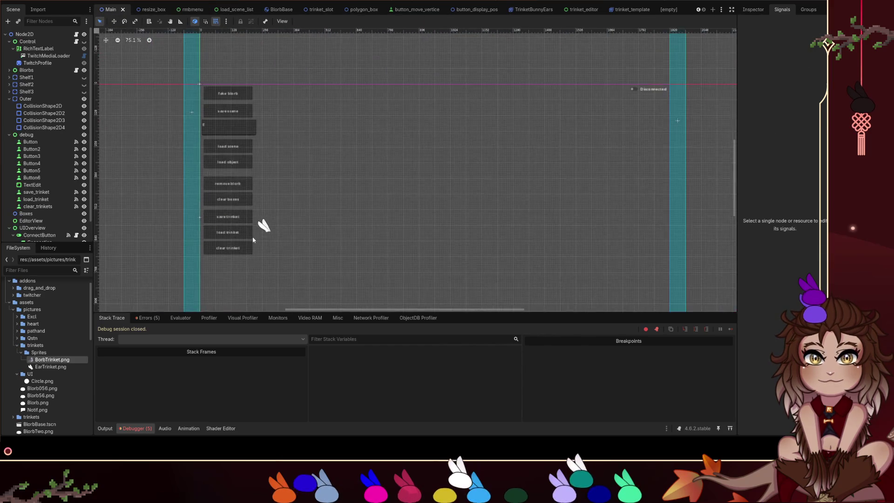
# Delete the save_trinket and load_trinket buttons and the bunny-ear sprite.
pyautogui.click(252, 242)
pyautogui.scroll(-1, 316, 196)
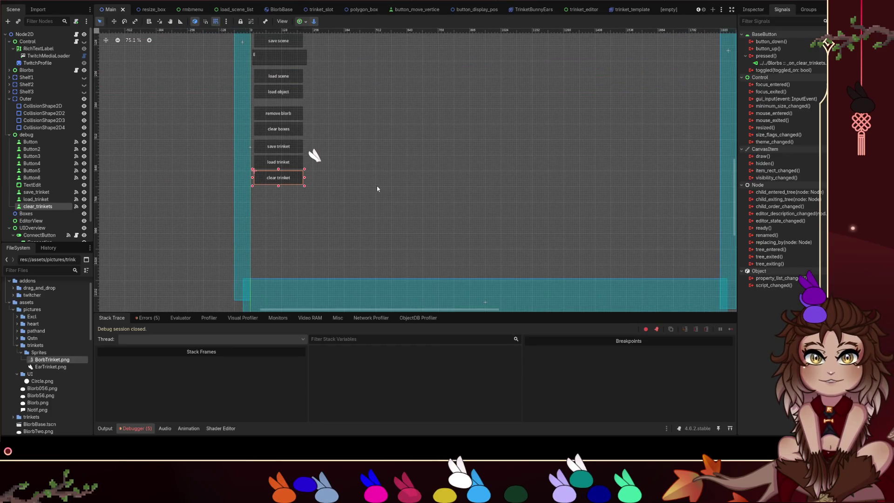
pyautogui.click(347, 184)
pyautogui.scroll(5, 346, 182)
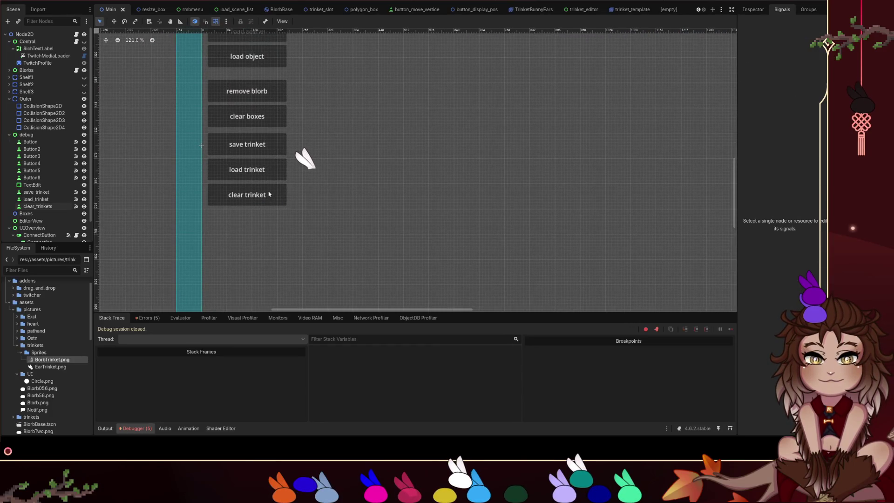
pyautogui.click(268, 195)
pyautogui.click(300, 201)
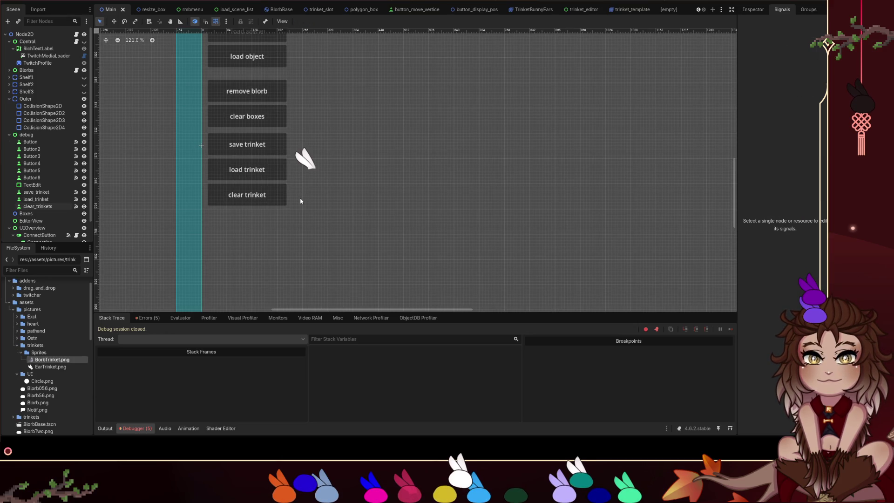
pyautogui.click(270, 151)
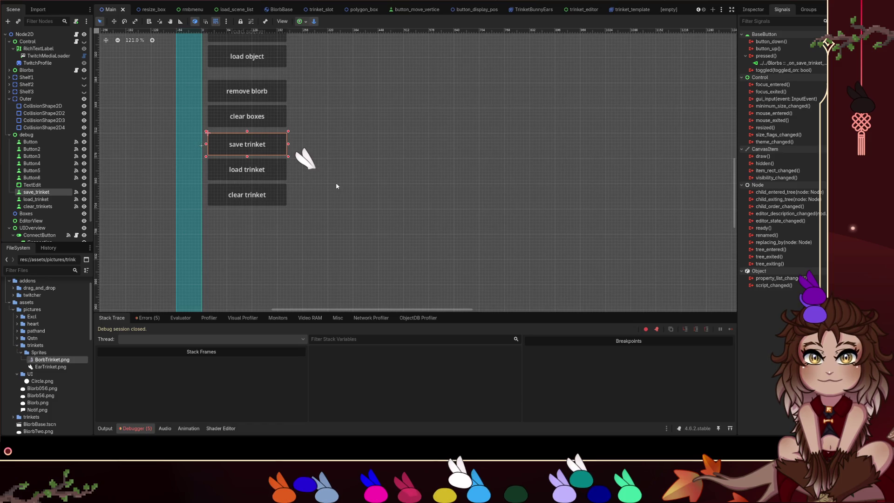
pyautogui.press('Delete')
pyautogui.click(274, 166)
pyautogui.press('Delete')
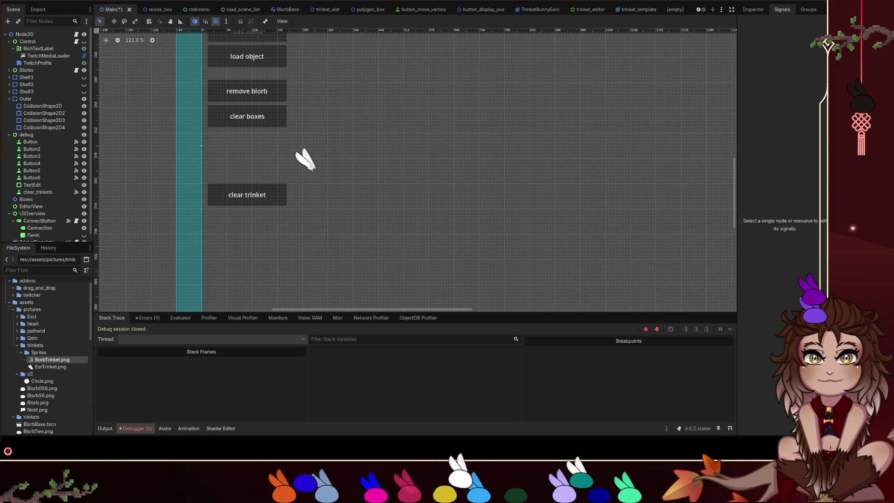
pyautogui.click(305, 160)
pyautogui.press('Delete')
# Move clear_trinkets up beneath clear boxes, relabel it 'open editor', and save the scene.
pyautogui.moveTo(257, 196)
pyautogui.mouseDown()
pyautogui.moveTo(256, 136)
pyautogui.moveTo(256, 146)
pyautogui.mouseUp()
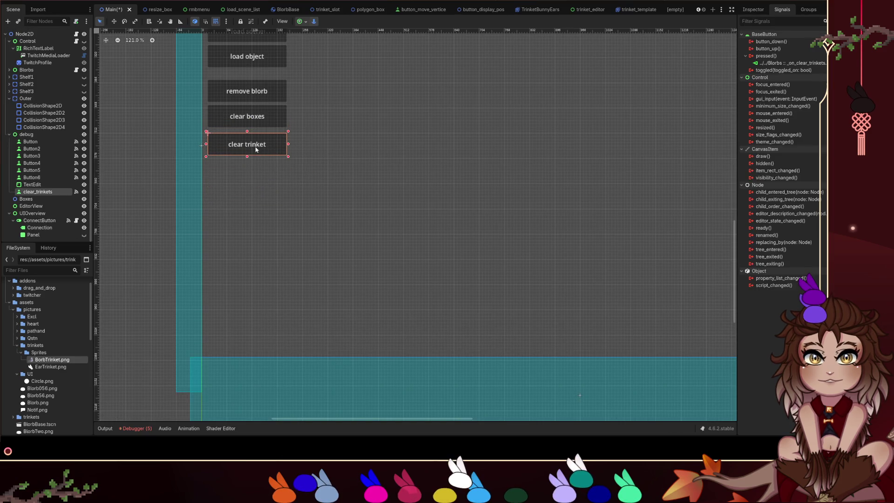
pyautogui.click(753, 9)
pyautogui.tripleClick(804, 90)
pyautogui.write('open editor')
pyautogui.click(434, 214)
pyautogui.hotkey('ctrl', 's')
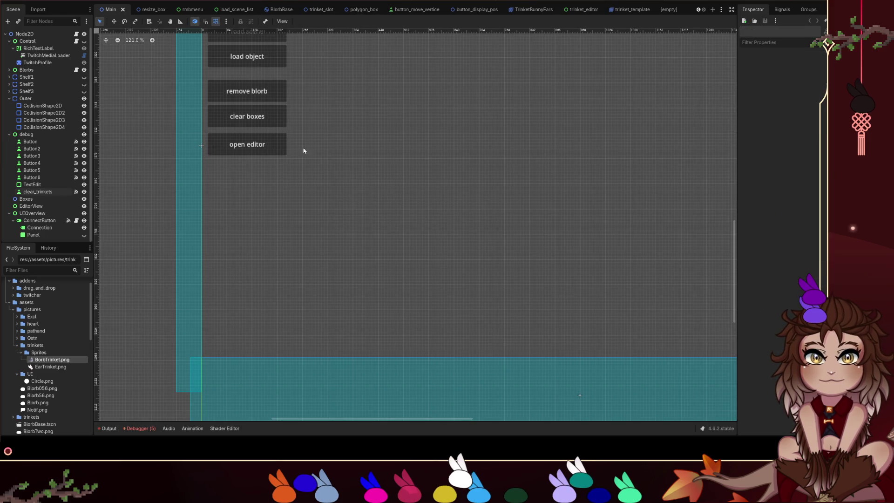
# Rename the button node to open_editor and select its pressed signal connection.
pyautogui.click(280, 150)
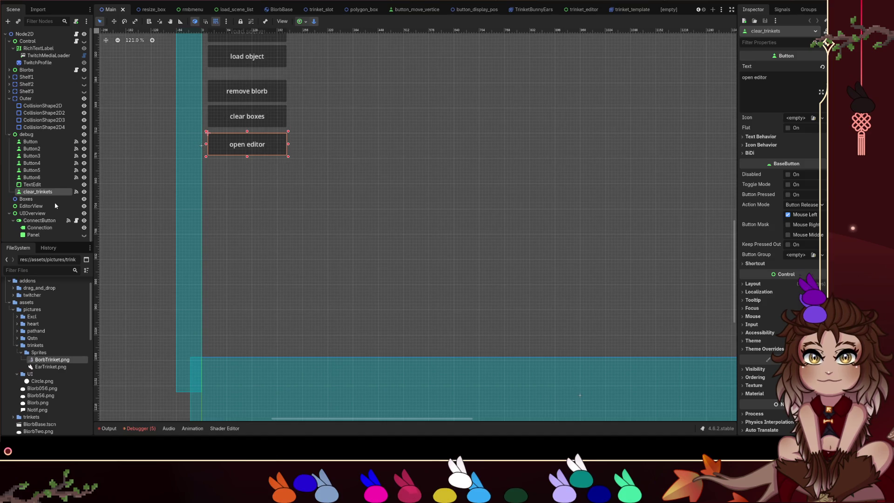
pyautogui.write('open_editor')
pyautogui.press('Return')
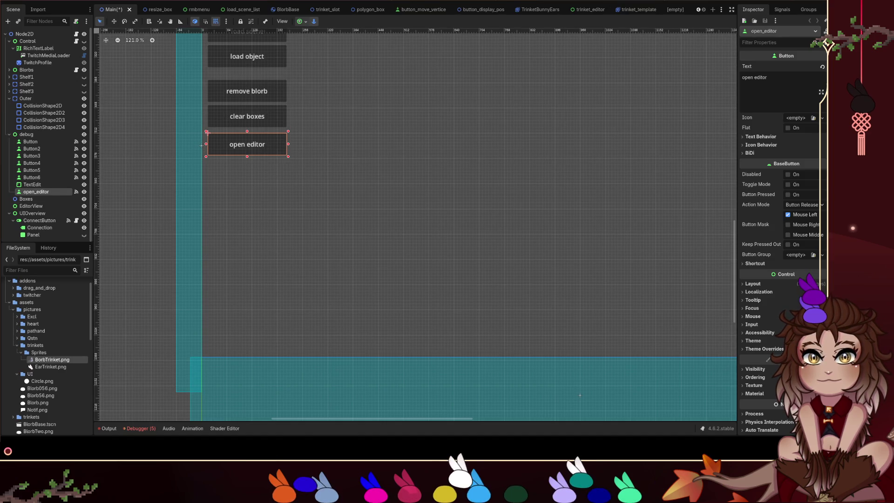
pyautogui.click(782, 9)
pyautogui.click(788, 64)
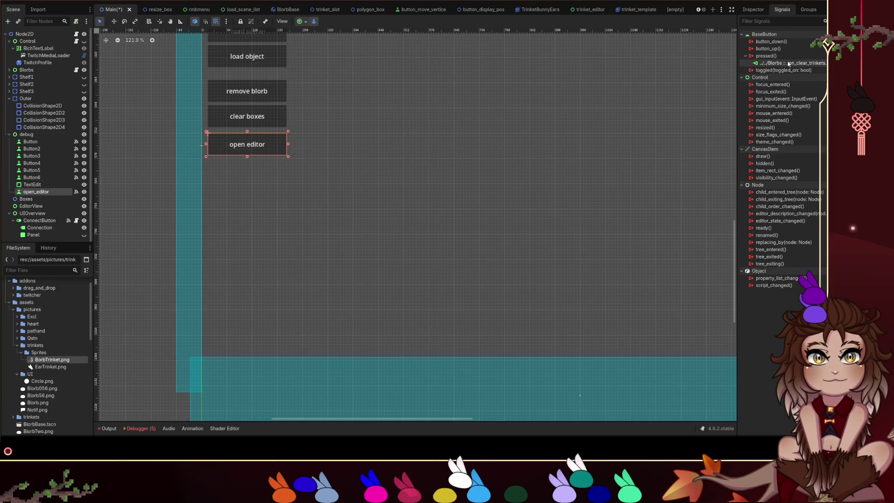
# Rename the connected handler in blorbs.gd to _open_editor and save the script.
pyautogui.doubleClick(796, 63)
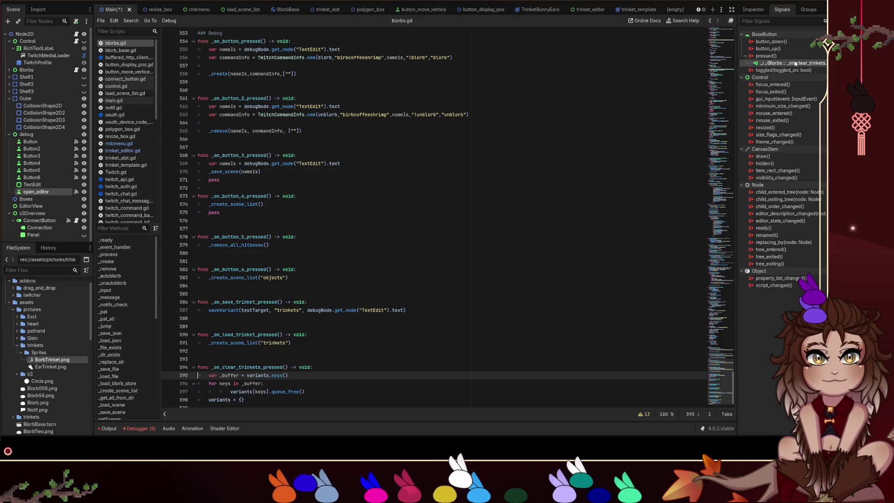
pyautogui.doubleClick(254, 361)
pyautogui.write('_open_editor')
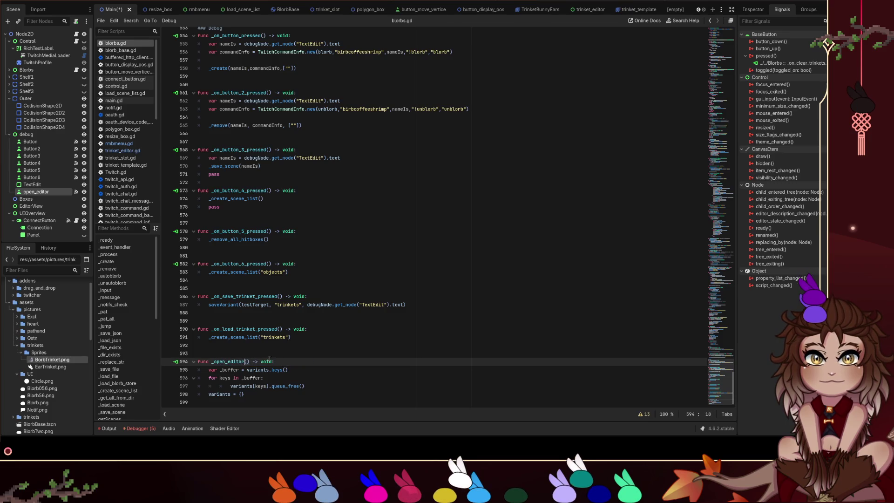
pyautogui.click(261, 345)
pyautogui.hotkey('ctrl', 's')
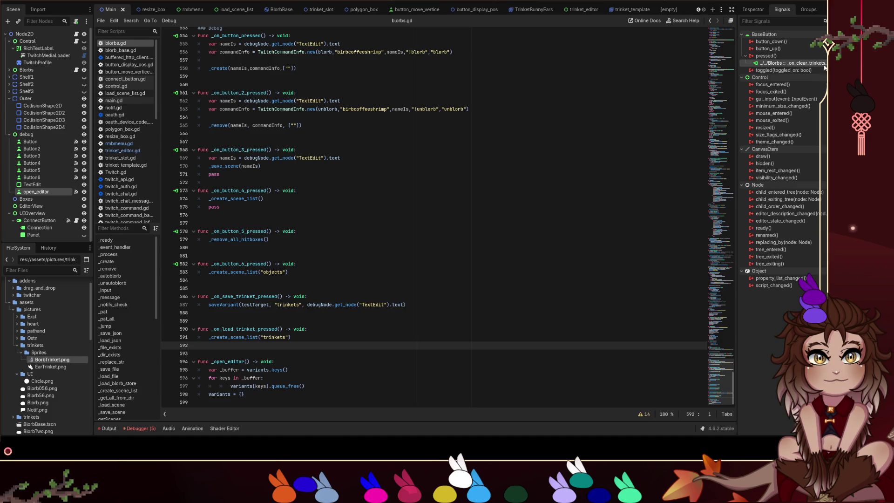
# Reconnect the pressed signal to _open_editor and delete the old function body.
pyautogui.press('Down')
pyautogui.press('Down')
pyautogui.press('Down')
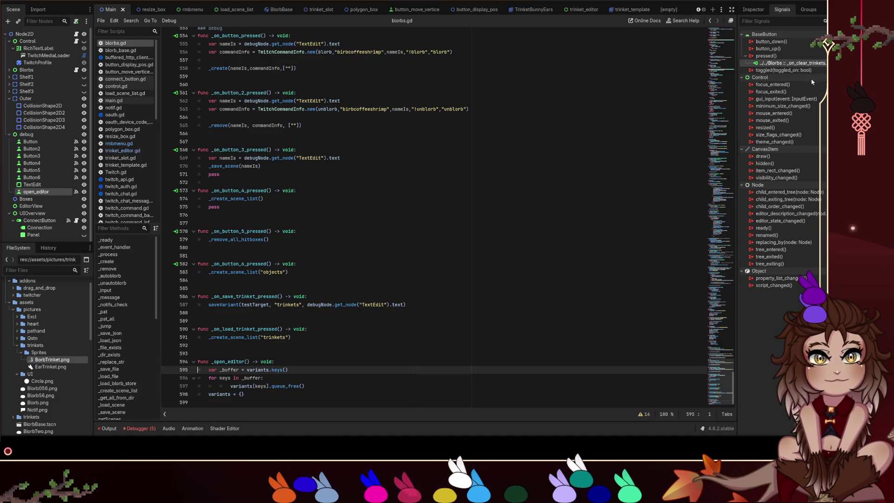
pyautogui.press('Delete')
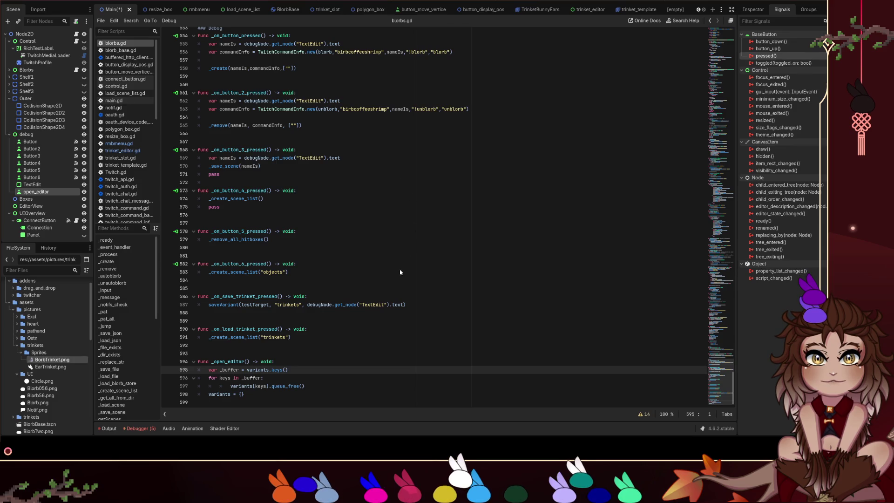
pyautogui.press('Return')
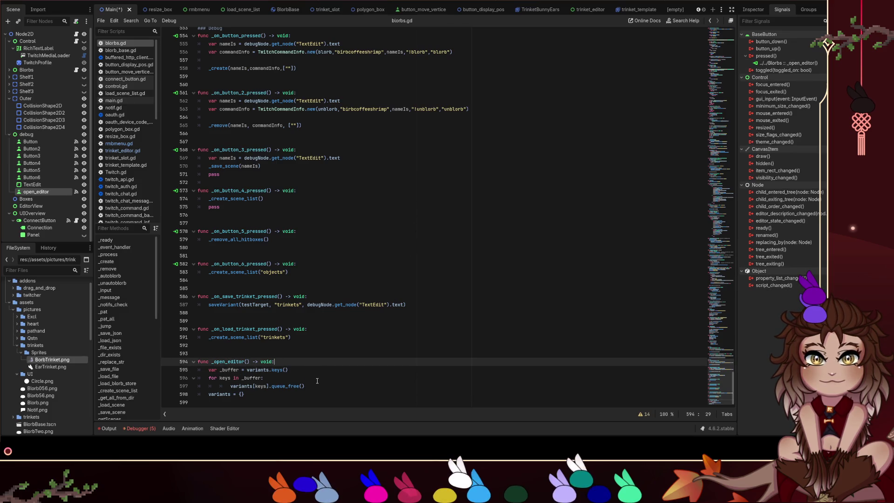
pyautogui.moveTo(245, 395)
pyautogui.mouseDown()
pyautogui.moveTo(254, 378)
pyautogui.moveTo(217, 370)
pyautogui.moveTo(225, 378)
pyautogui.moveTo(287, 366)
pyautogui.moveTo(219, 370)
pyautogui.mouseUp()
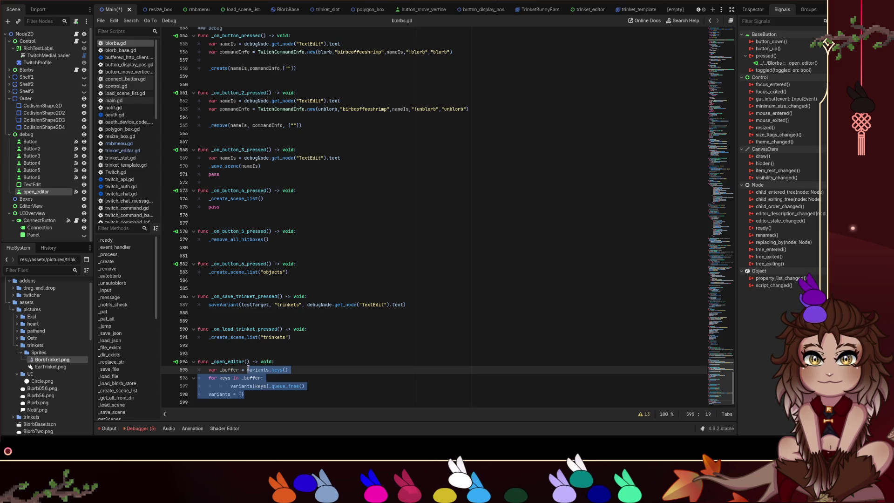
pyautogui.write('e')
pyautogui.press('BackSpace')
pyautogui.press('BackSpace')
pyautogui.press('BackSpace')
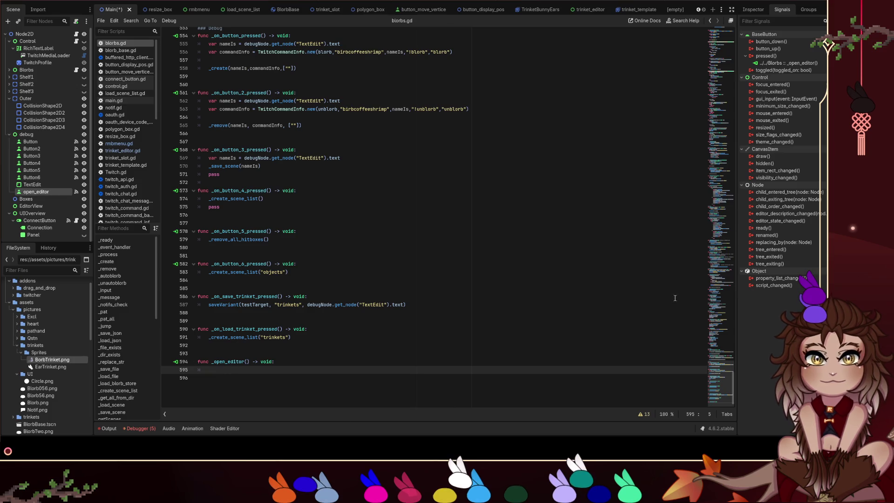
pyautogui.click(721, 32)
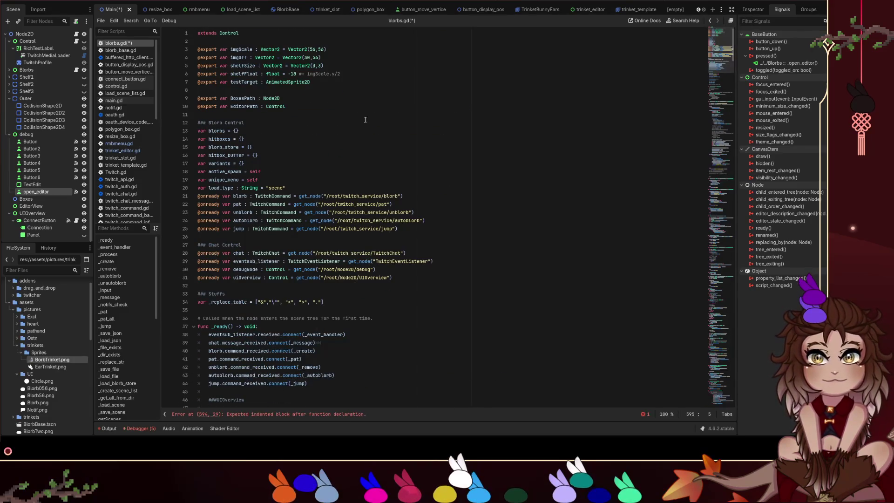
# Declare 'var editor: Control = null' in blorbs.gd and save the script.
pyautogui.click(322, 184)
pyautogui.click(321, 186)
pyautogui.press('Return')
pyautogui.write('var editor ')
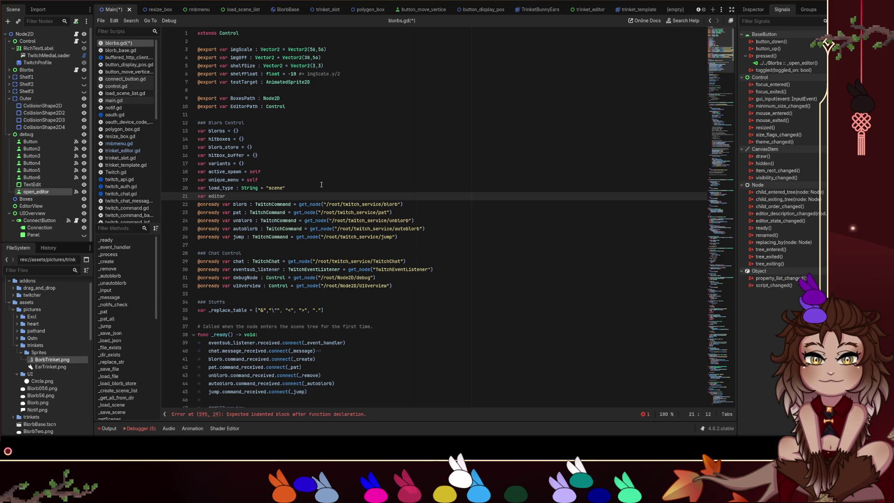
pyautogui.write('=')
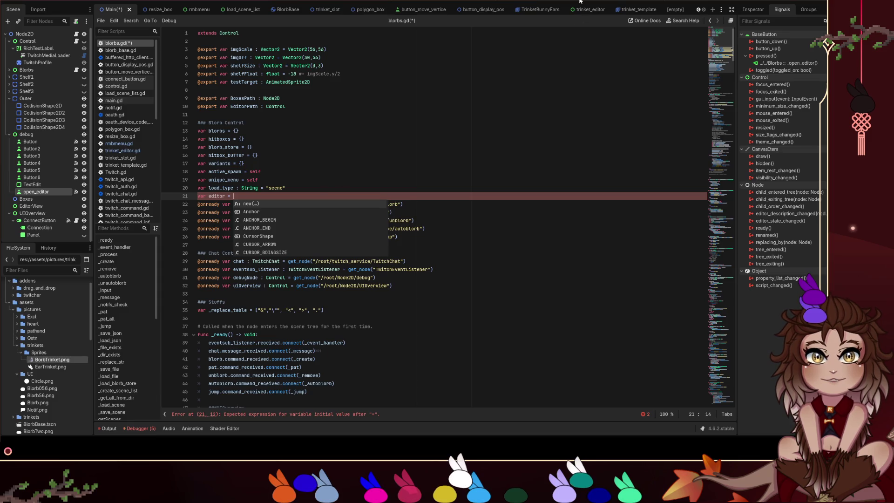
pyautogui.press('BackSpace')
pyautogui.press('BackSpace')
pyautogui.write(': C')
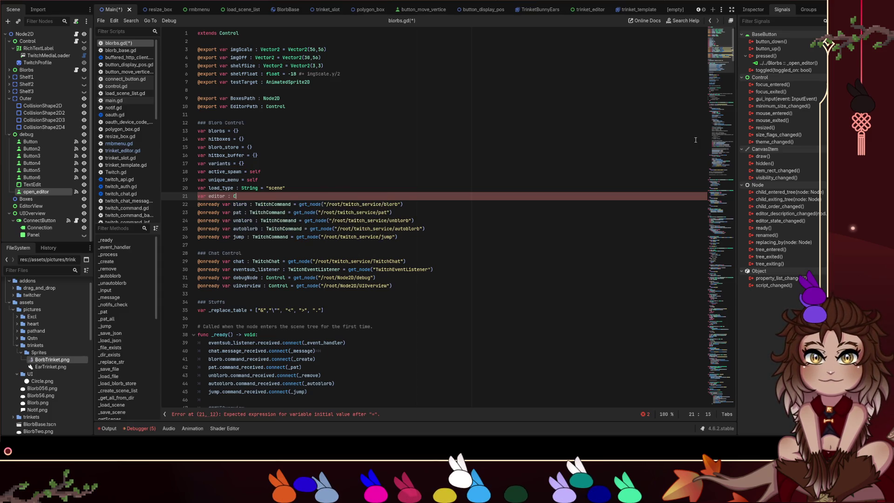
pyautogui.write('ontrol = null')
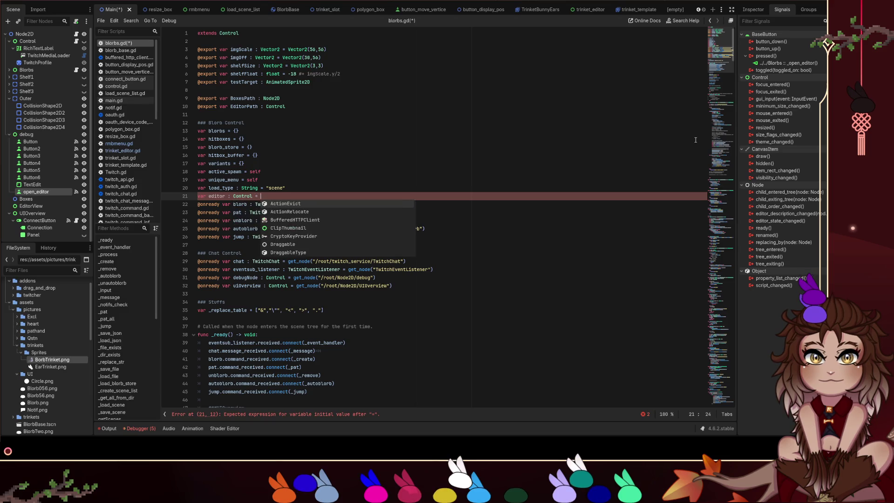
pyautogui.hotkey('ctrl', 's')
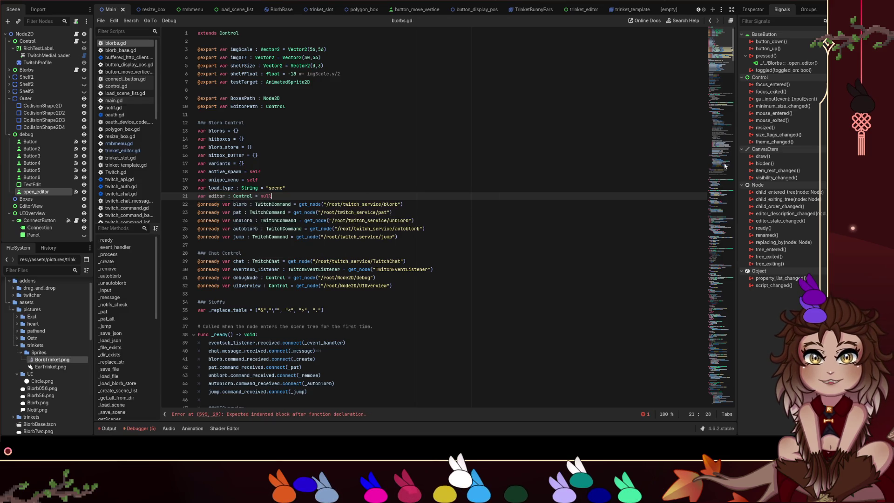
# Inside _open_editor, add the condition 'if editor == null:'.
pyautogui.click(723, 343)
pyautogui.scroll(-20, 722, 342)
pyautogui.click(316, 395)
pyautogui.write('uf')
pyautogui.press('BackSpace')
pyautogui.press('BackSpace')
pyautogui.press('BackSpace')
pyautogui.write('if editor == nu')
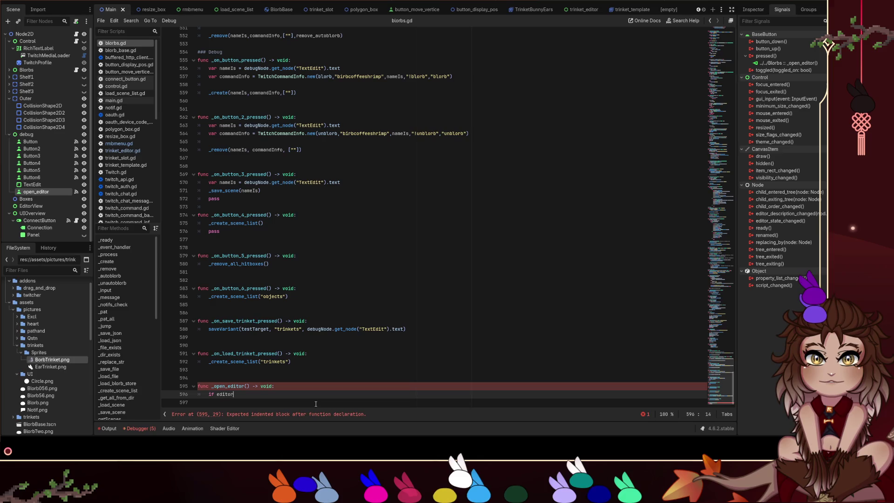
pyautogui.write('kll')
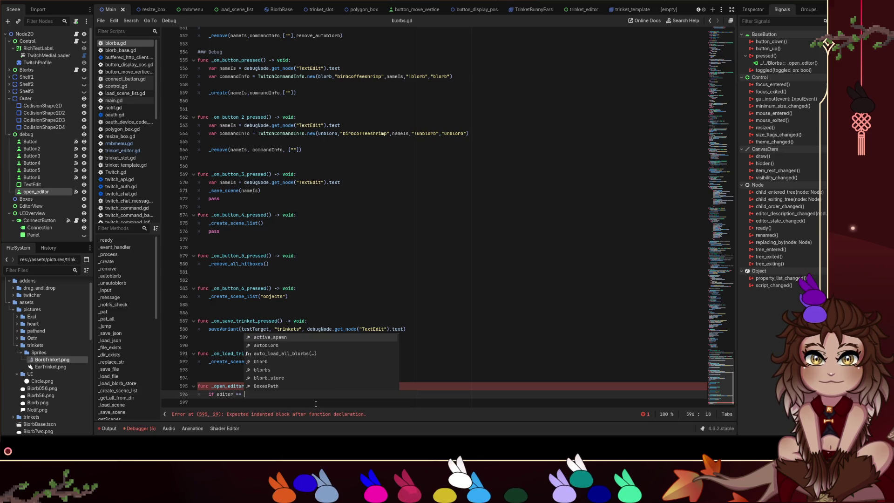
pyautogui.press('BackSpace')
pyautogui.write('ll:')
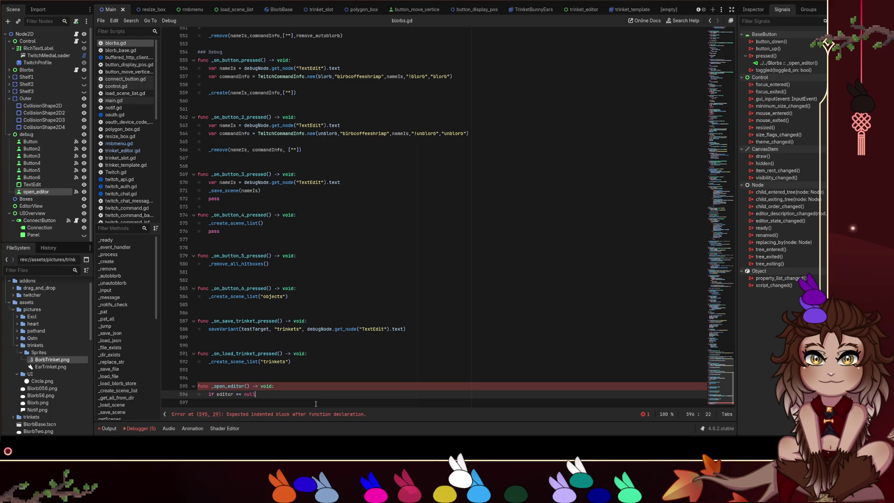
pyautogui.press('Return')
# Under the condition, preload the trinket_editor.tscn scene into a variable and save.
pyautogui.write('varaditortspre')
pyautogui.press('Return')
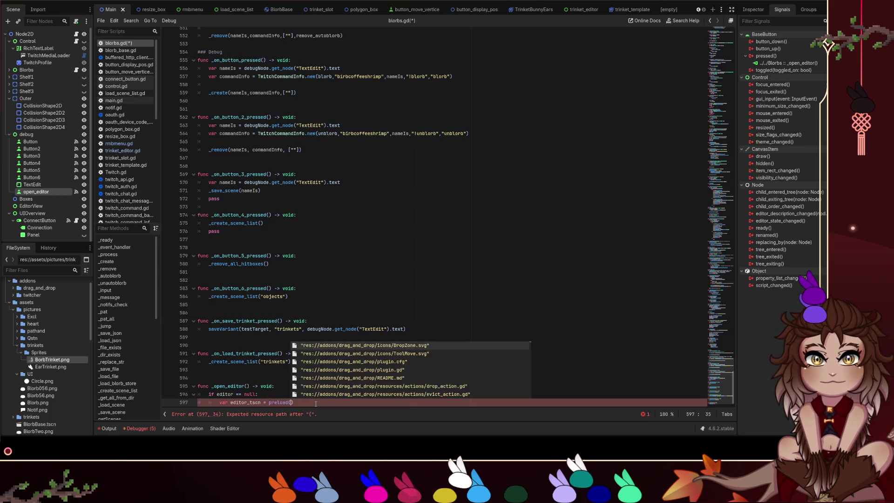
pyautogui.press('Down')
pyautogui.press('Down')
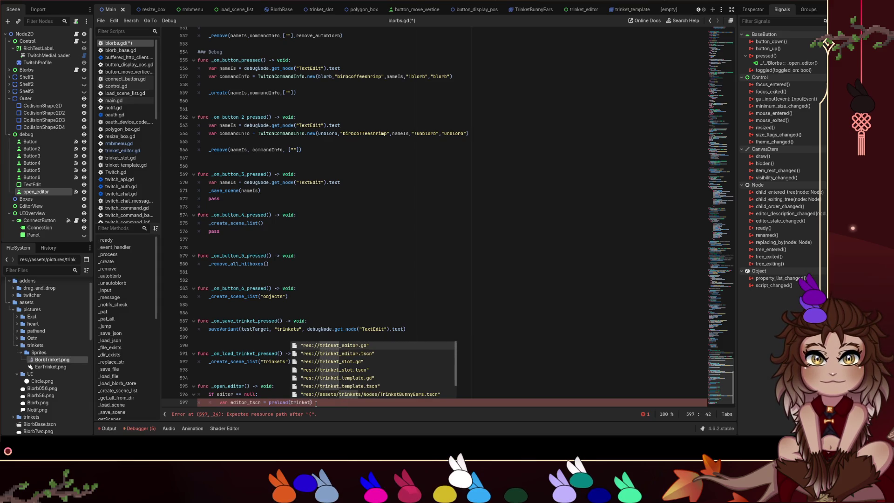
pyautogui.press('Return')
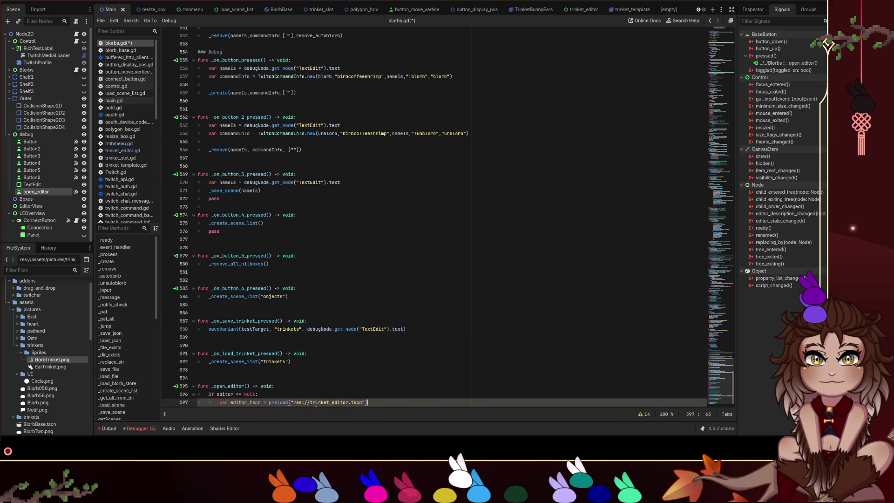
pyautogui.press('Return')
pyautogui.hotkey('ctrl', 's')
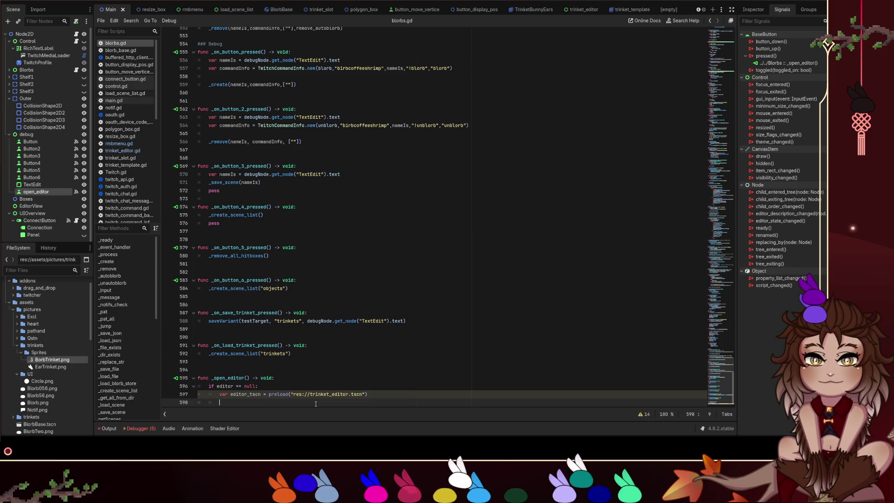
# Add 'var tempEditor = editor_tscn.instantiate()' and 'editor = tempEditor', then save blorbs.gd.
pyautogui.write('e')
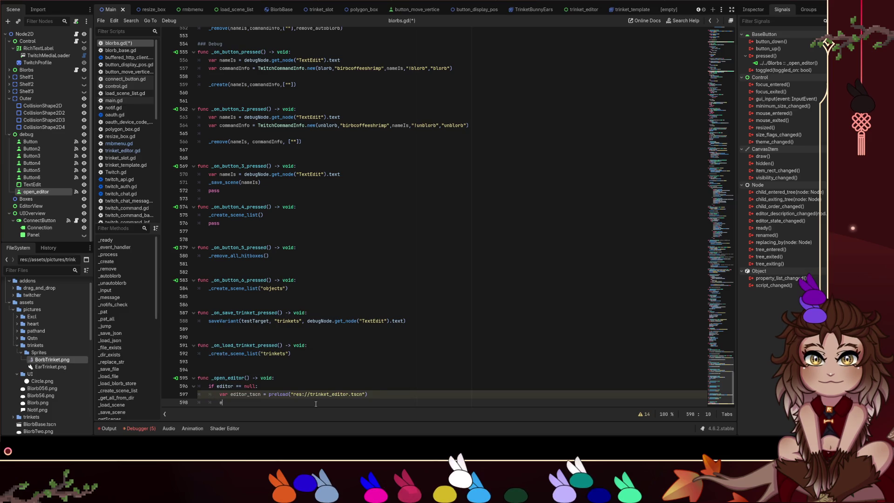
pyautogui.write('dito ar')
pyautogui.write('mp')
pyautogui.press('BackSpace')
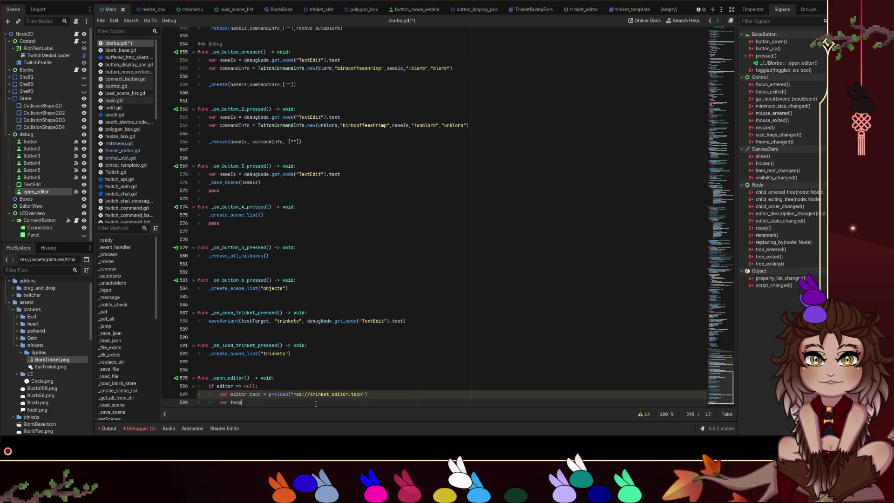
pyautogui.write('Editor = ')
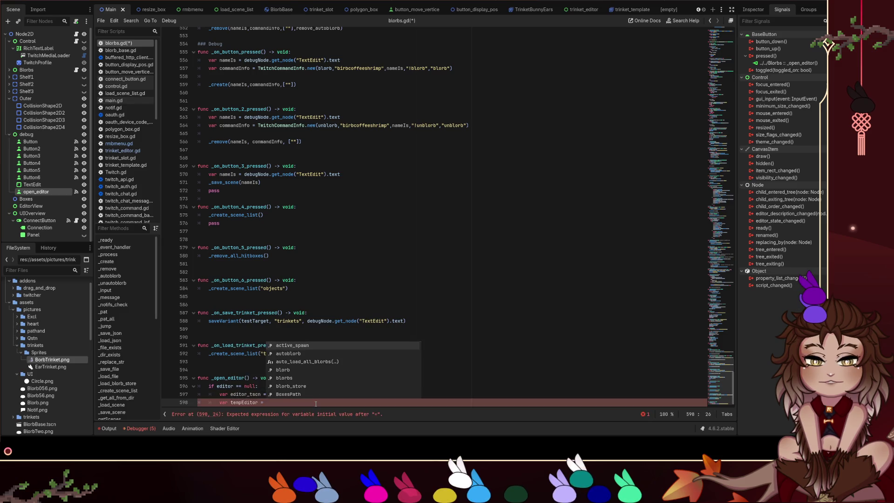
pyautogui.write('editor_ts')
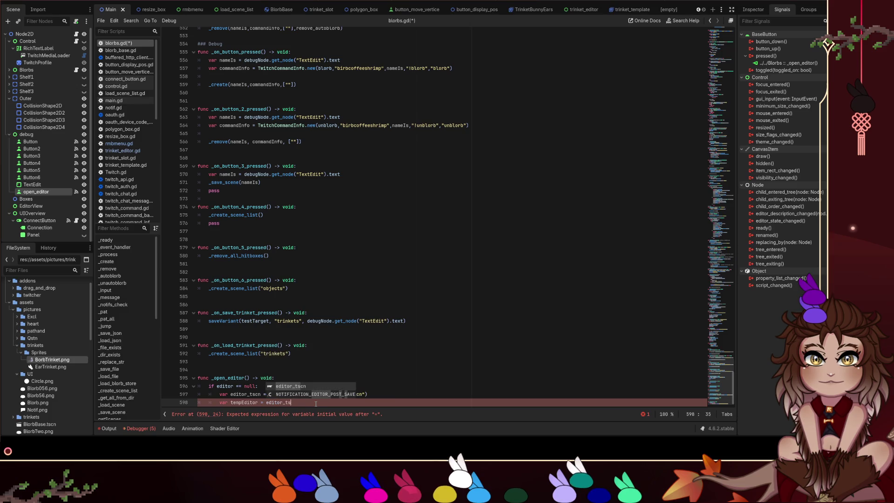
pyautogui.write('cn.instat')
pyautogui.press('Return')
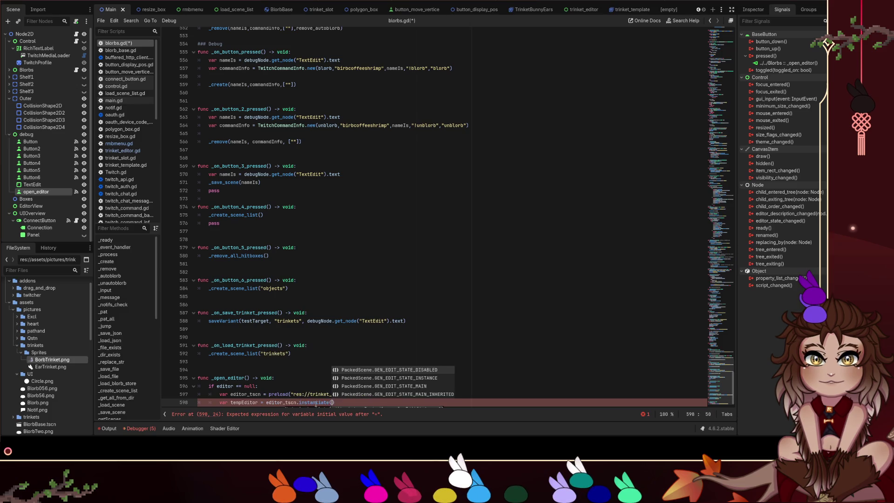
pyautogui.press('Escape')
pyautogui.press('Return')
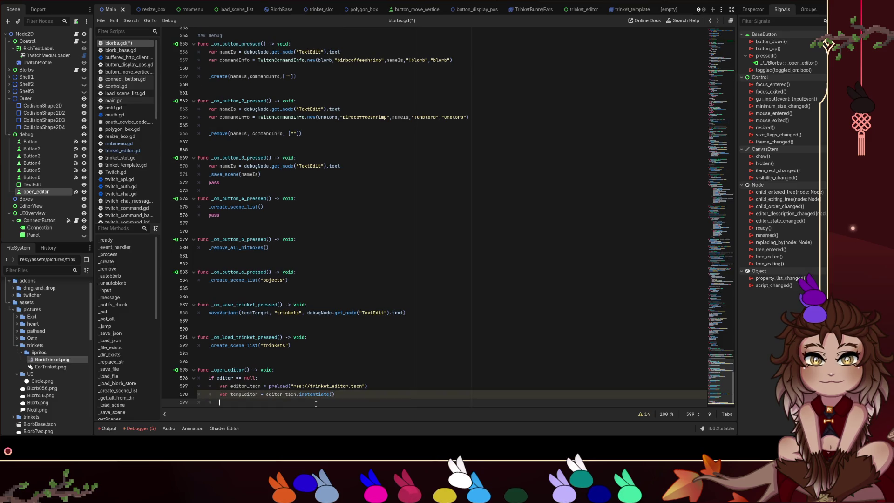
pyautogui.write('editor = ')
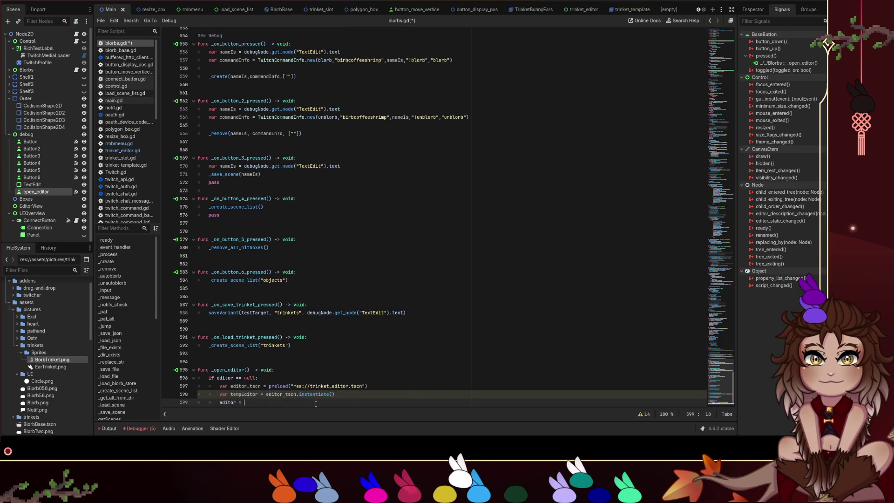
pyautogui.write('tempEditor')
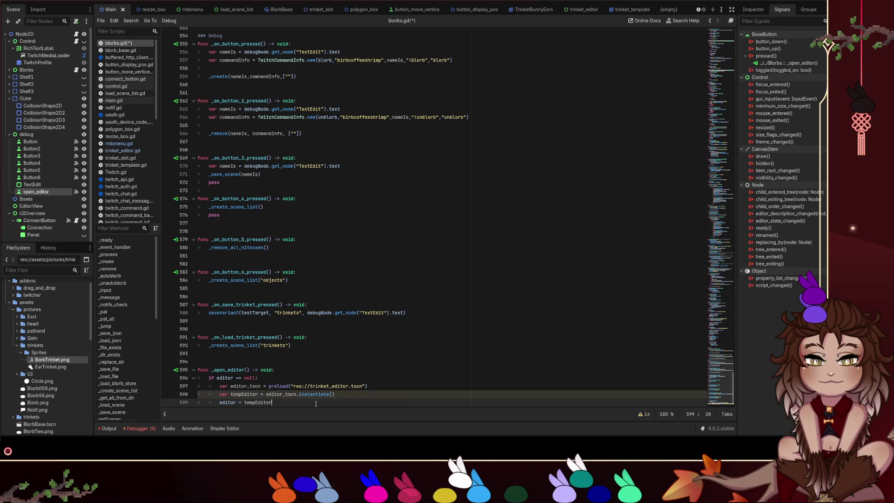
pyautogui.click(307, 353)
pyautogui.hotkey('ctrl', 's')
pyautogui.scroll(-1, 302, 279)
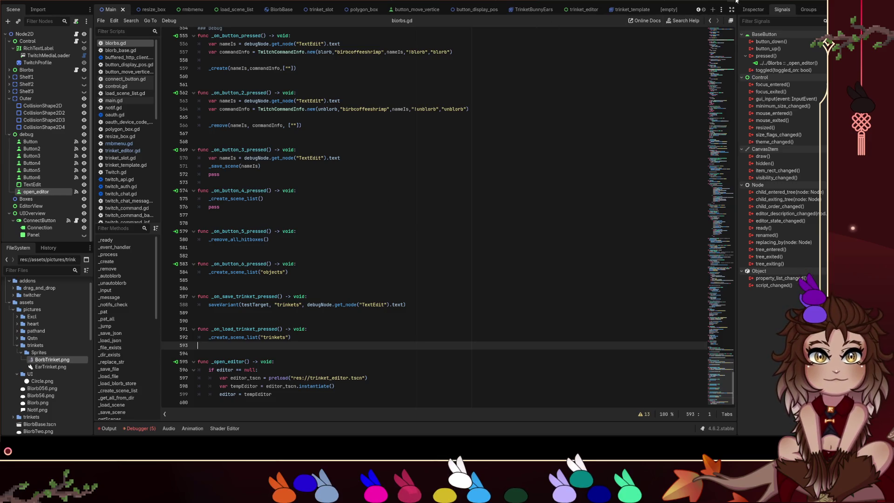
pyautogui.click(578, 8)
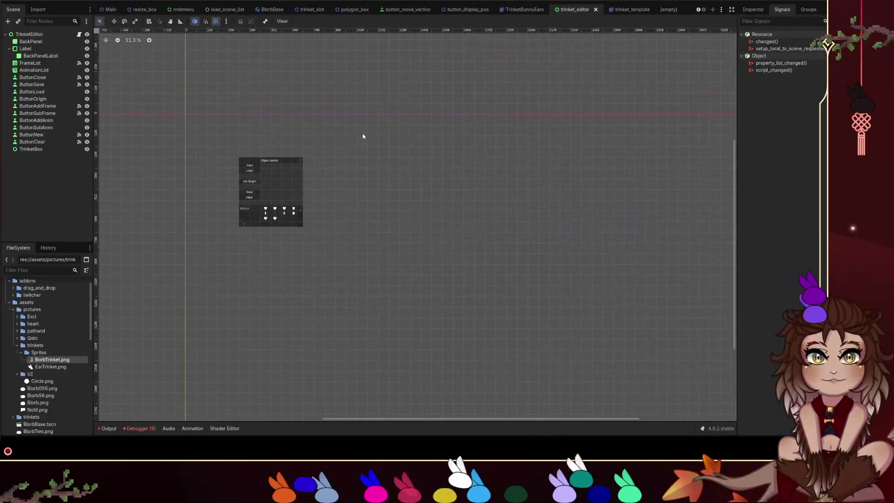
# Inspect the TrinketEditor root, BackPanel, BackPanelLabel and Object Name Label nodes.
pyautogui.scroll(2, 251, 153)
pyautogui.click(64, 37)
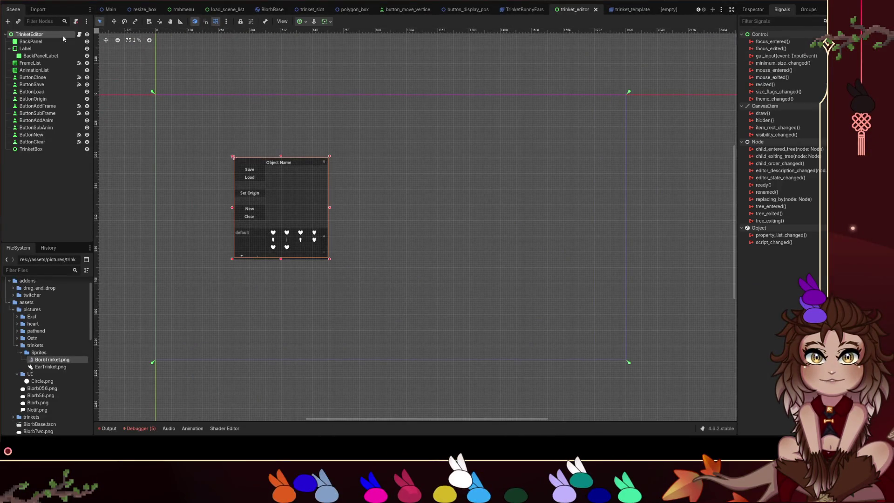
pyautogui.click(62, 42)
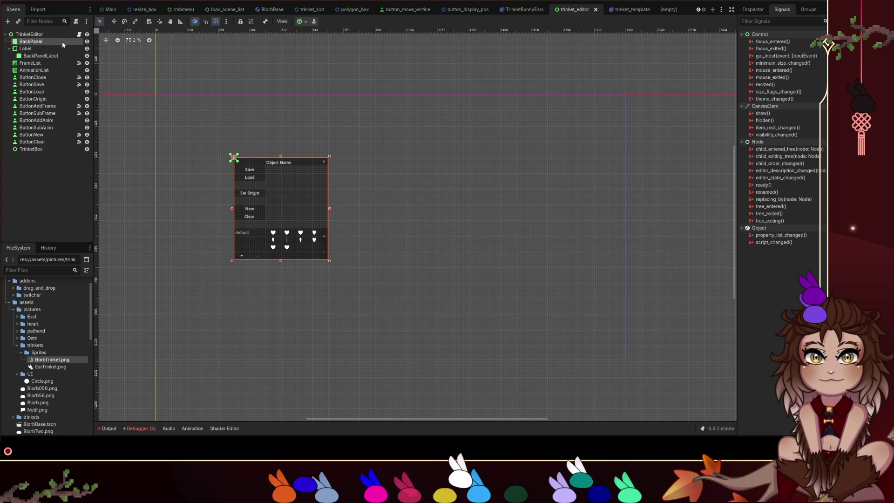
pyautogui.click(60, 35)
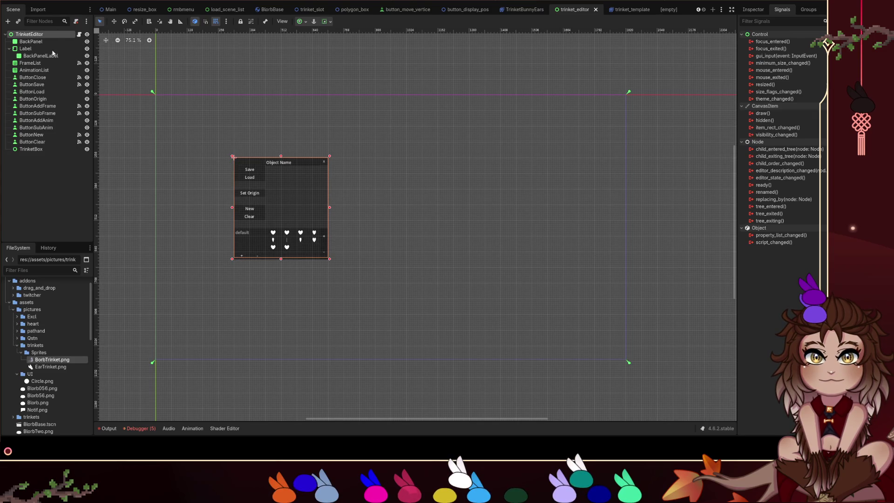
pyautogui.click(55, 56)
pyautogui.click(47, 49)
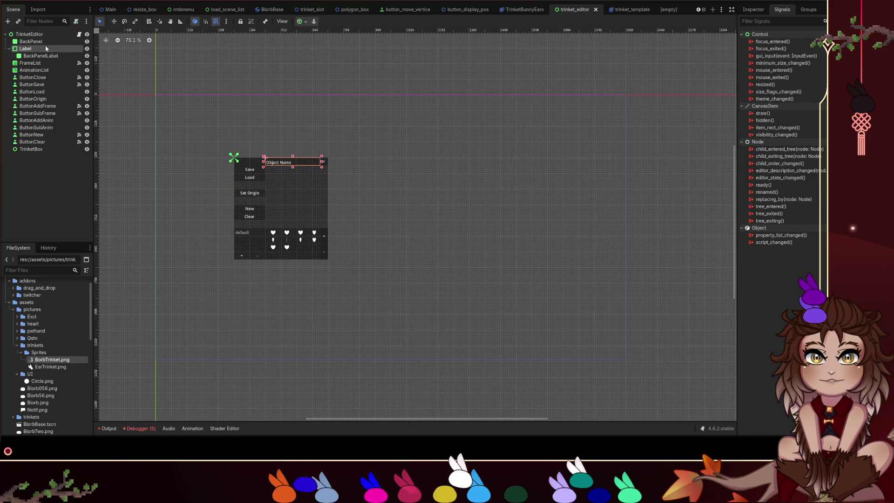
pyautogui.scroll(4, 228, 154)
pyautogui.click(339, 144)
pyautogui.click(258, 166)
# Select the TrinketBox area, then the BackPanel, Label and BackPanelLabel nodes again.
pyautogui.click(58, 35)
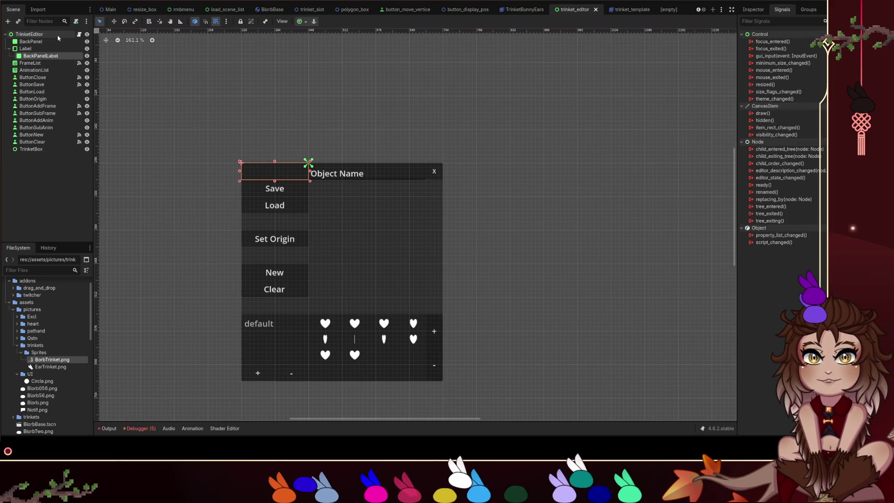
pyautogui.click(213, 92)
pyautogui.click(348, 247)
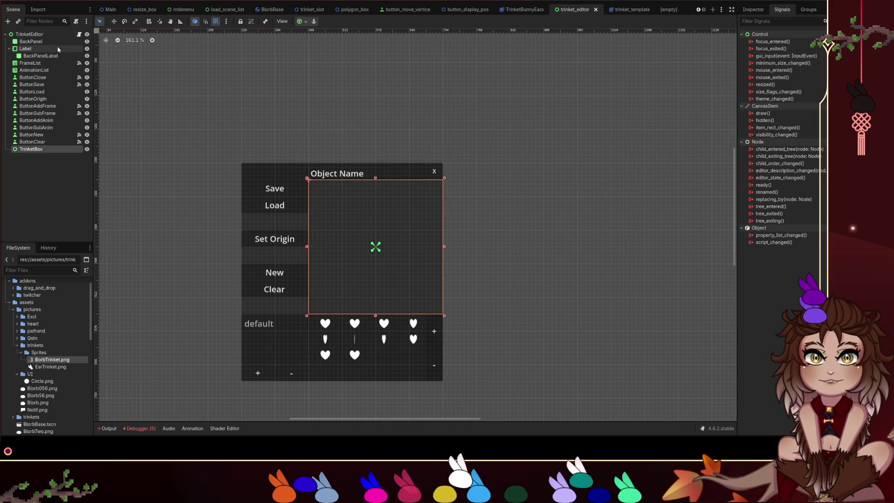
pyautogui.click(30, 41)
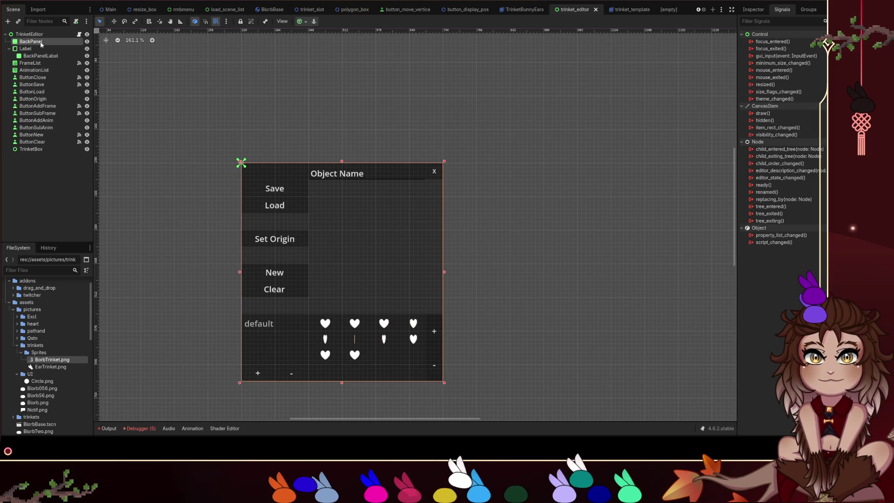
pyautogui.click(25, 49)
pyautogui.click(41, 55)
pyautogui.click(350, 385)
pyautogui.click(354, 377)
pyautogui.click(359, 393)
# Inspect the Object Name text field and close X element, then box-select the whole panel.
pyautogui.click(370, 176)
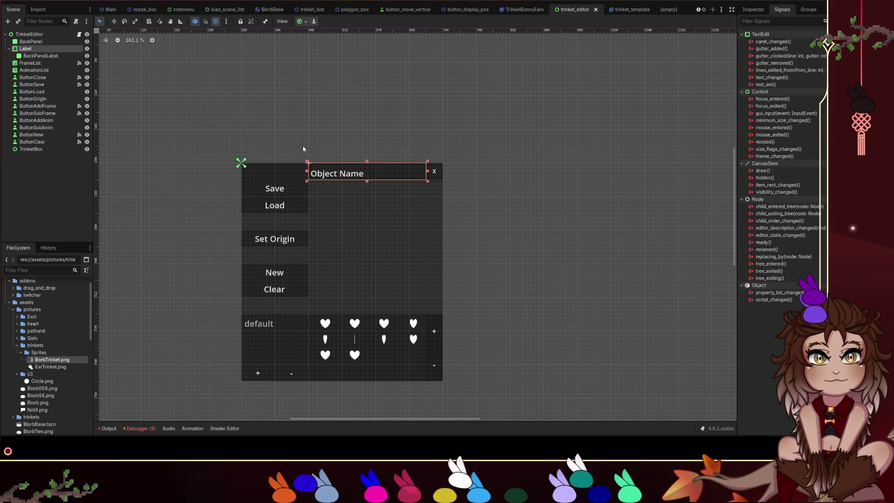
pyautogui.click(274, 179)
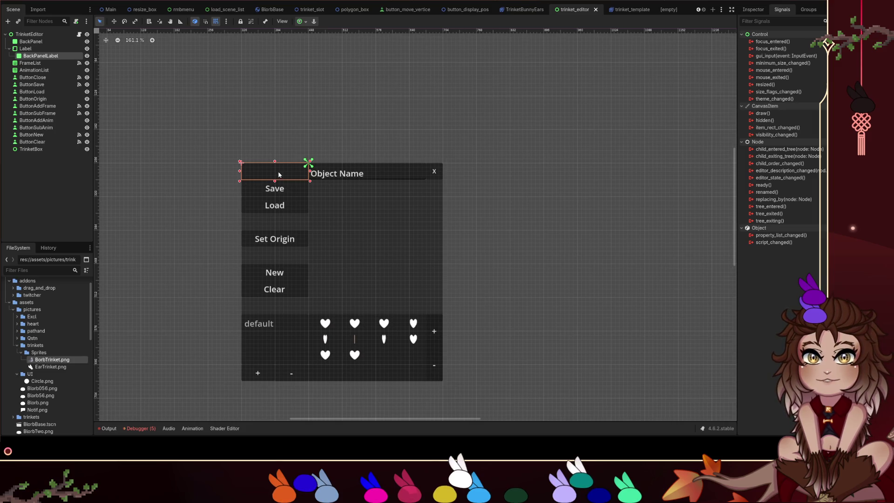
pyautogui.click(375, 173)
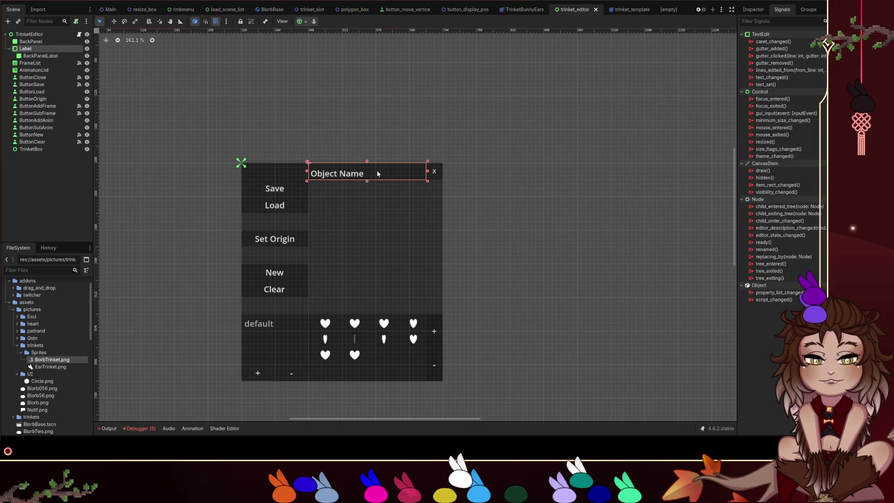
pyautogui.click(440, 176)
pyautogui.click(393, 154)
pyautogui.click(284, 176)
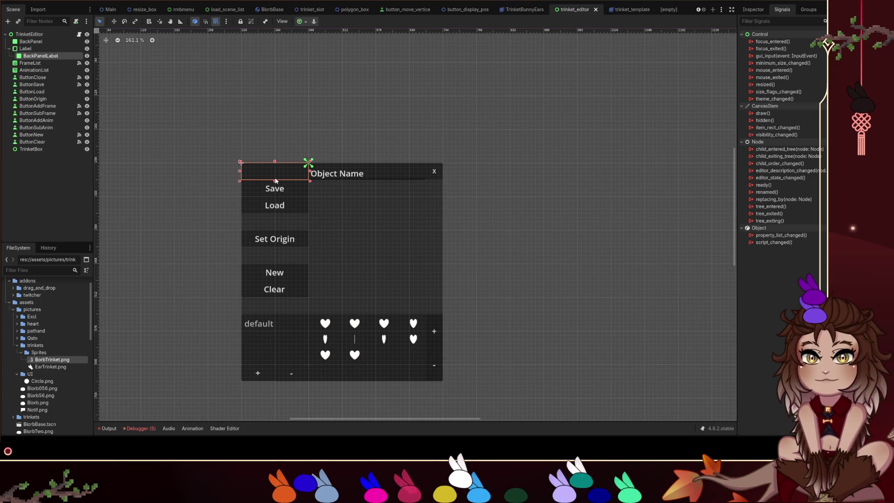
pyautogui.scroll(-4, 364, 186)
pyautogui.moveTo(453, 148); pyautogui.dragTo(303, 275)
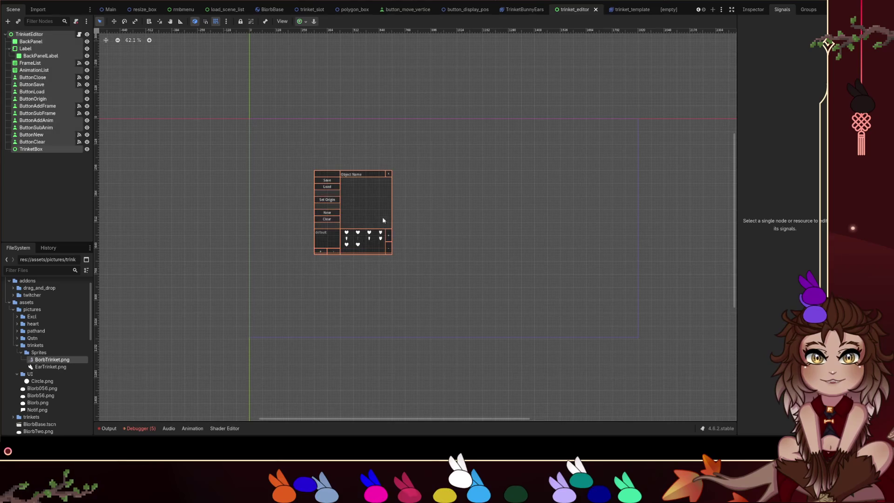
# Box-select all trinket panel elements, nudge them up about 100 px, and save the scene.
pyautogui.click(70, 45)
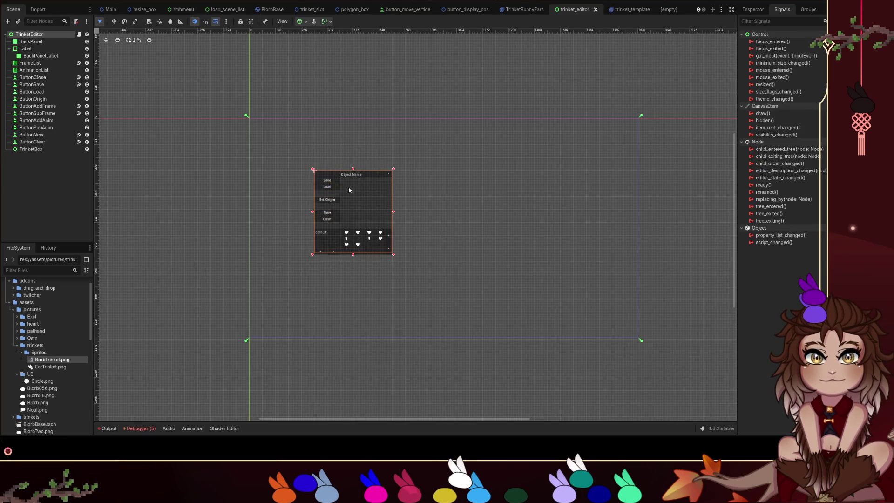
pyautogui.moveTo(416, 153); pyautogui.dragTo(305, 252)
pyautogui.scroll(2, 377, 220)
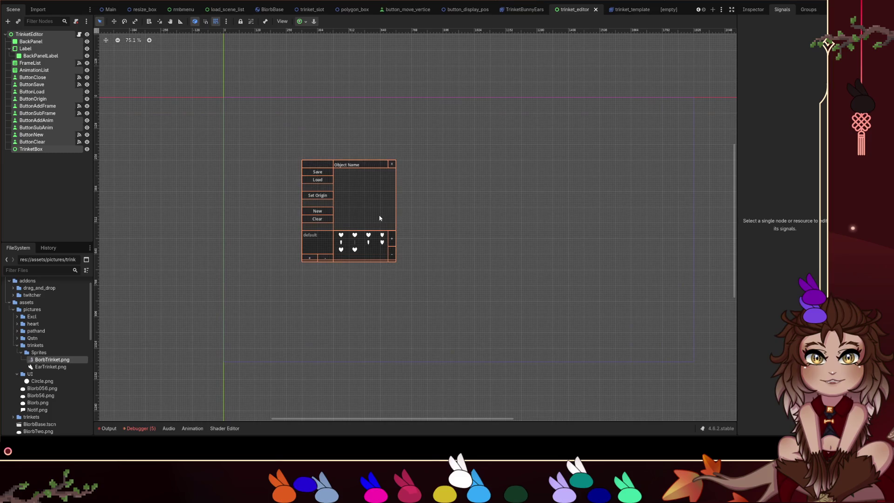
pyautogui.press('Up')
pyautogui.press('Up')
pyautogui.press('Up')
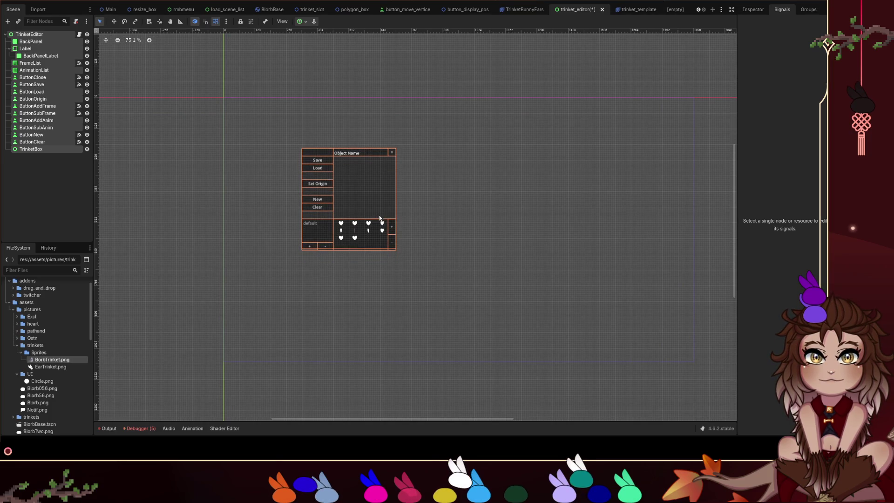
pyautogui.press('Up')
pyautogui.press('Up')
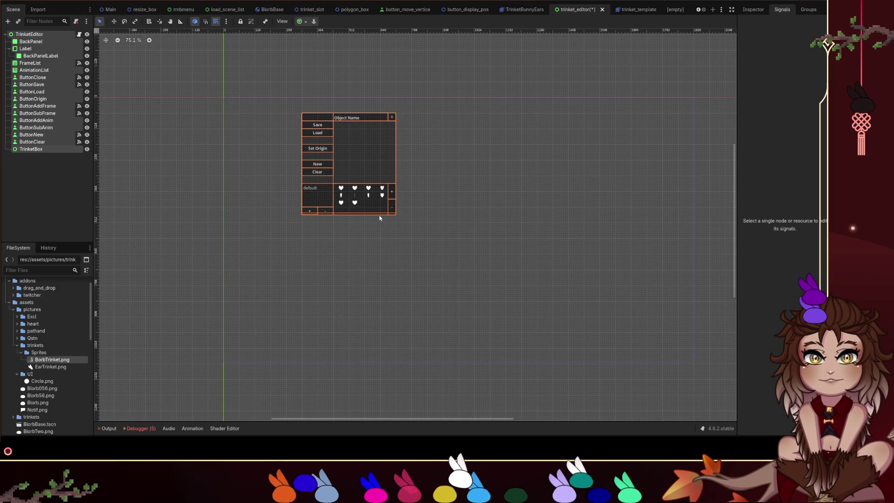
pyautogui.click(528, 220)
pyautogui.hotkey('ctrl', 's')
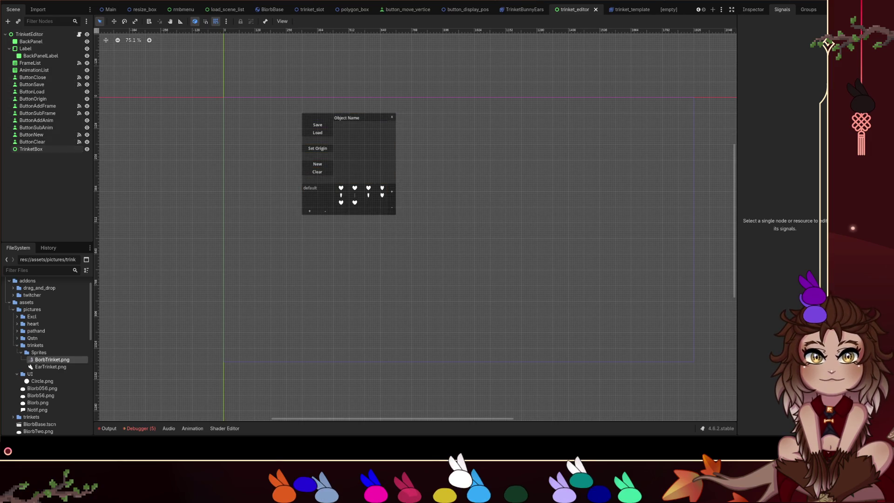
# Run the project from Main, verify pressed() connects to _open_editor, and open control.gd.
pyautogui.click(111, 9)
pyautogui.scroll(-3, 652, 54)
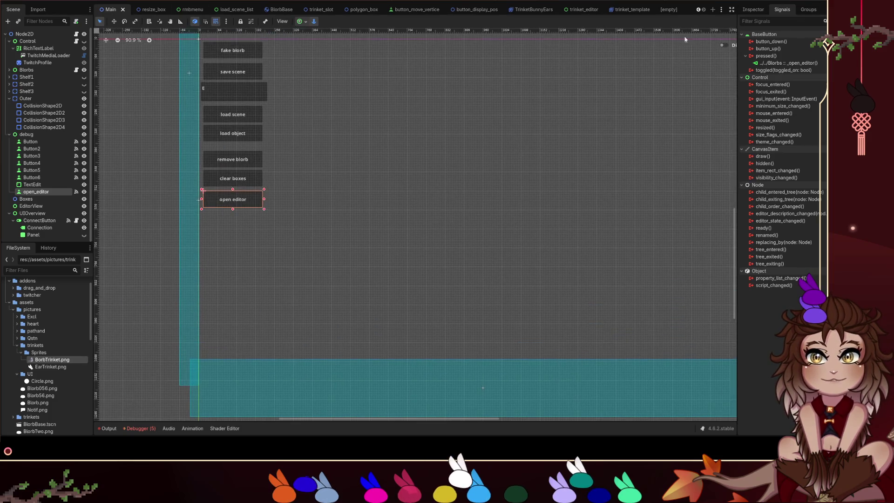
pyautogui.click(727, 1)
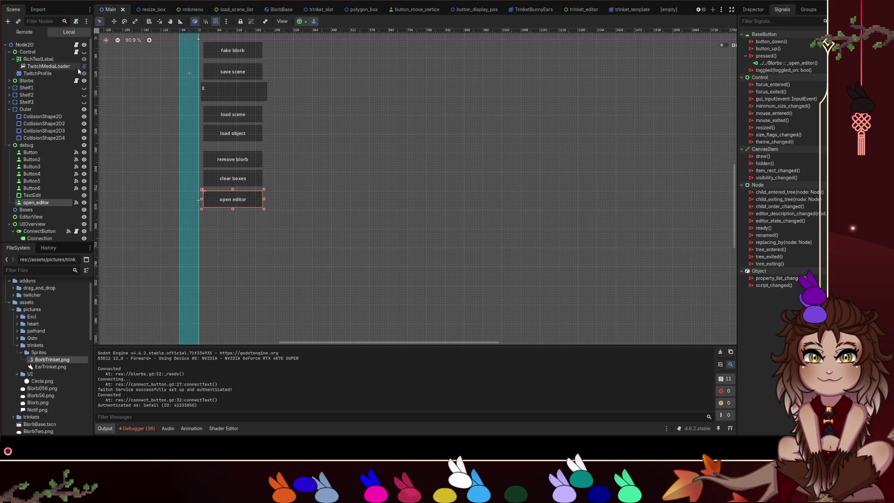
pyautogui.click(806, 66)
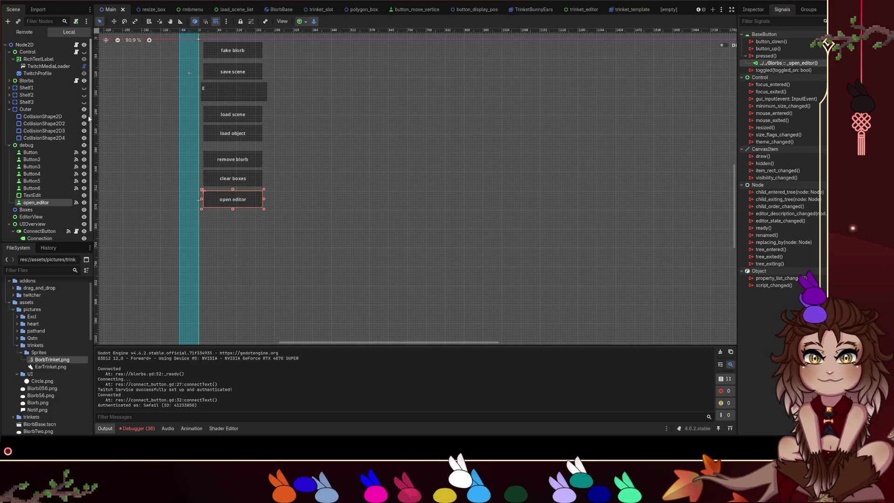
pyautogui.click(76, 205)
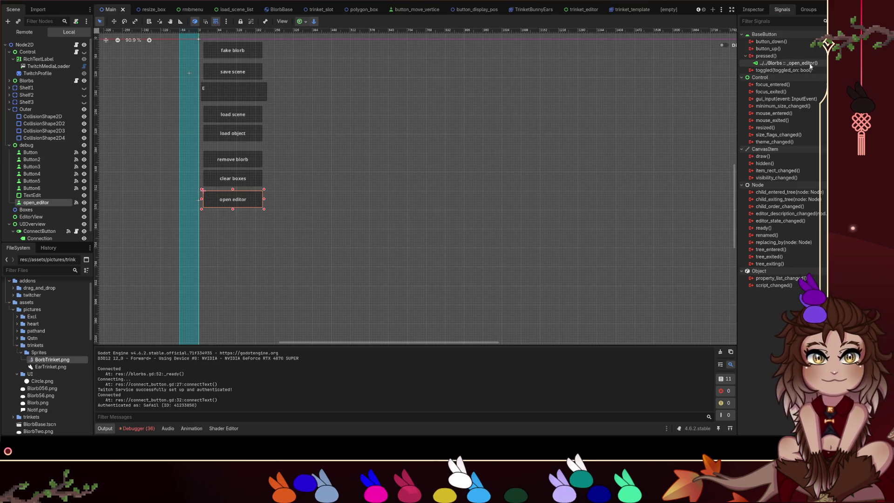
pyautogui.click(77, 53)
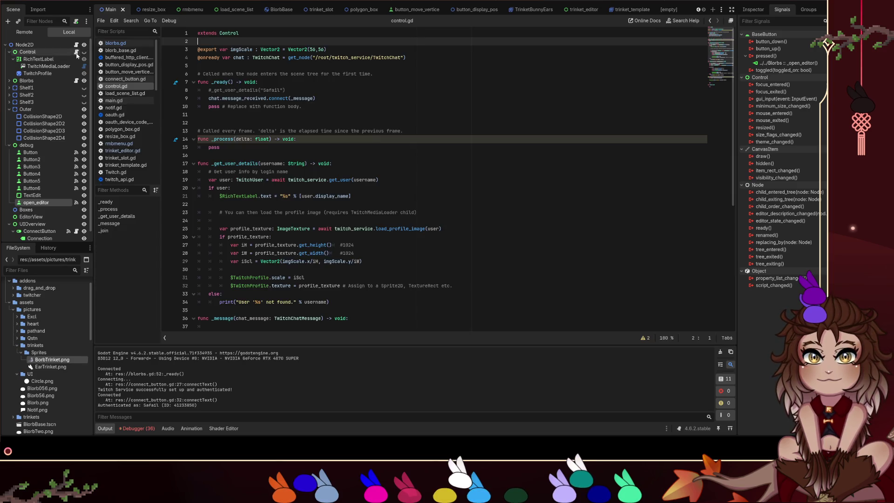
# Add breakpoints on lines 596 and 597 of _open_editor in blorbs.gd.
pyautogui.click(76, 81)
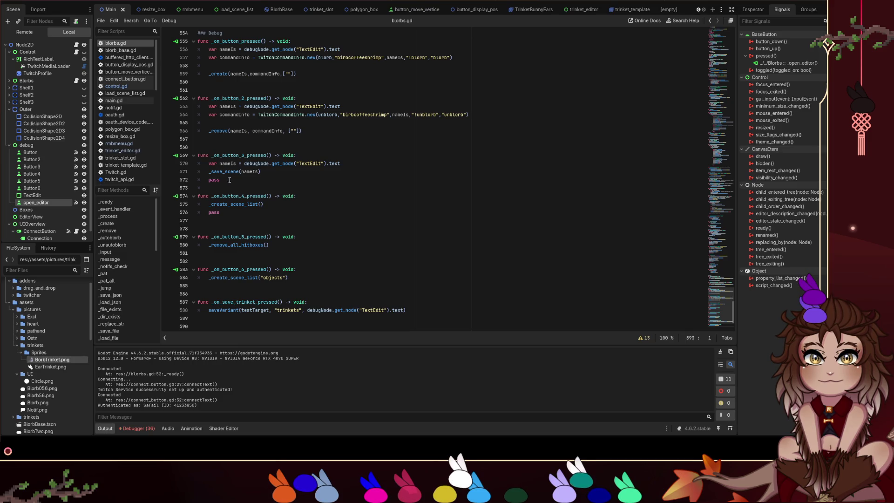
pyautogui.scroll(10, 204, 177)
pyautogui.scroll(-12, 238, 187)
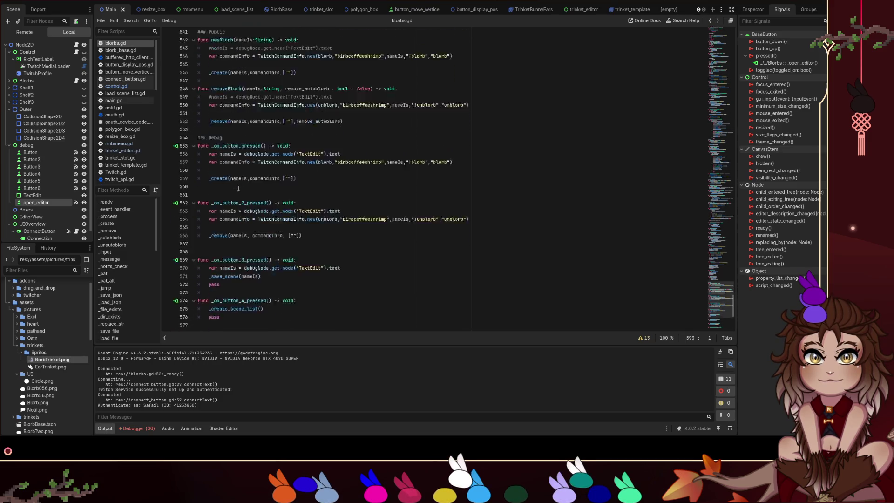
pyautogui.scroll(-2, 238, 186)
pyautogui.click(361, 203)
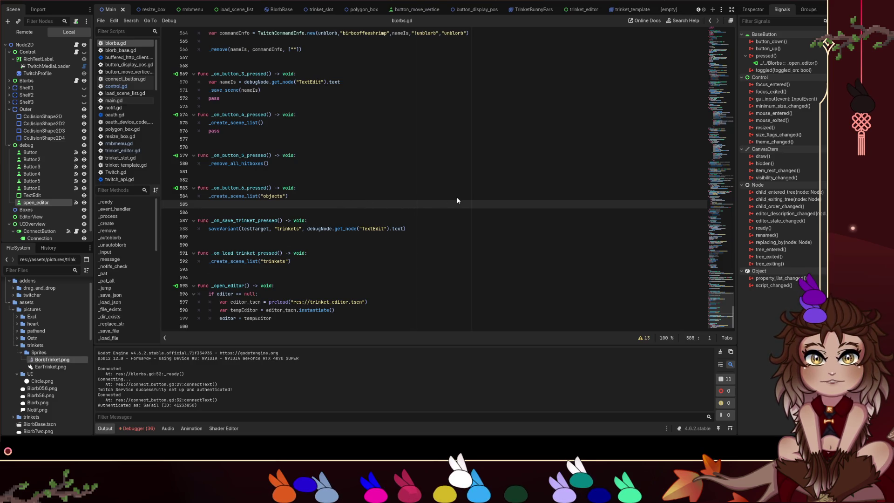
pyautogui.click(255, 294)
pyautogui.click(168, 294)
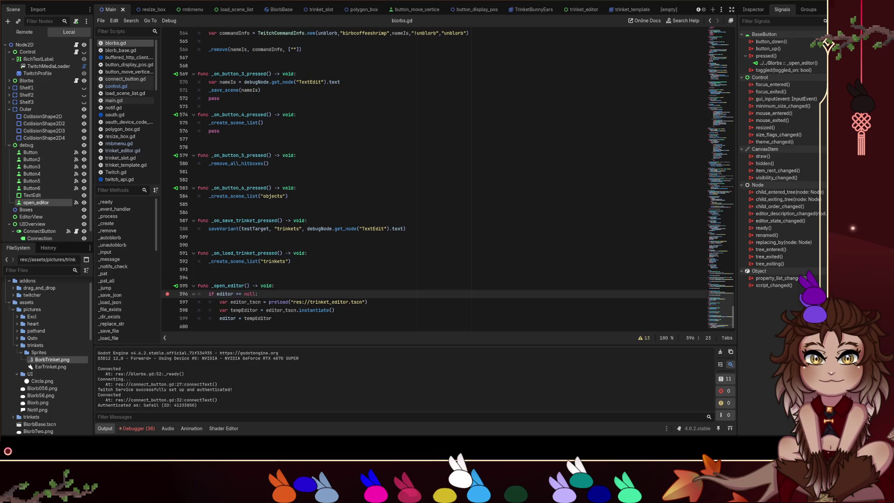
pyautogui.click(168, 269)
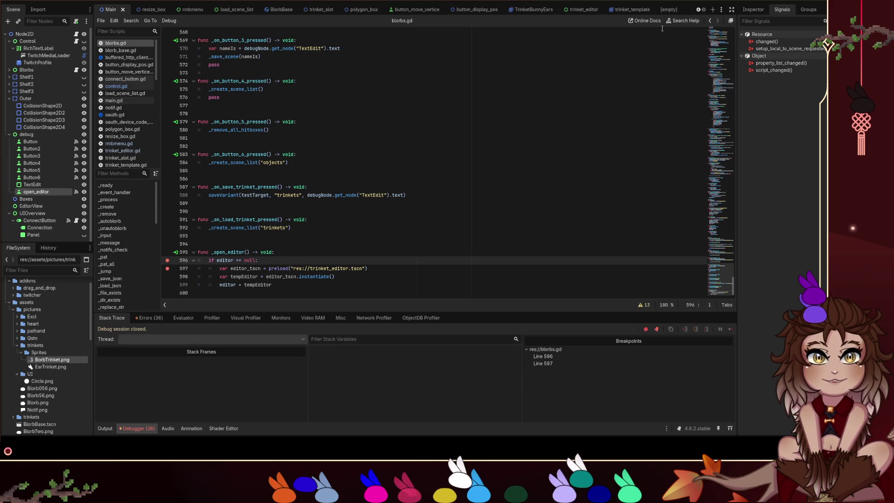
pyautogui.click(569, 14)
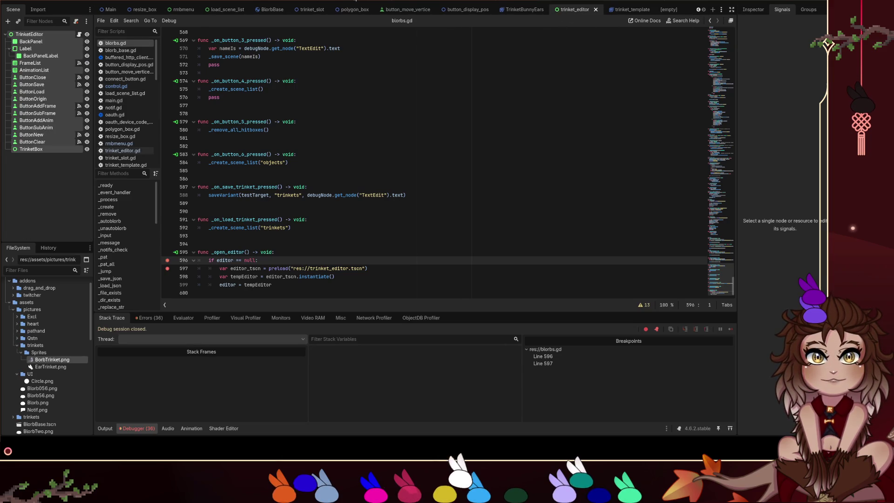
# Nudge the TrinketEditor panel left and up onto the origin, then save the scene.
pyautogui.click(355, 0)
pyautogui.scroll(-2, 409, 145)
pyautogui.scroll(3, 419, 156)
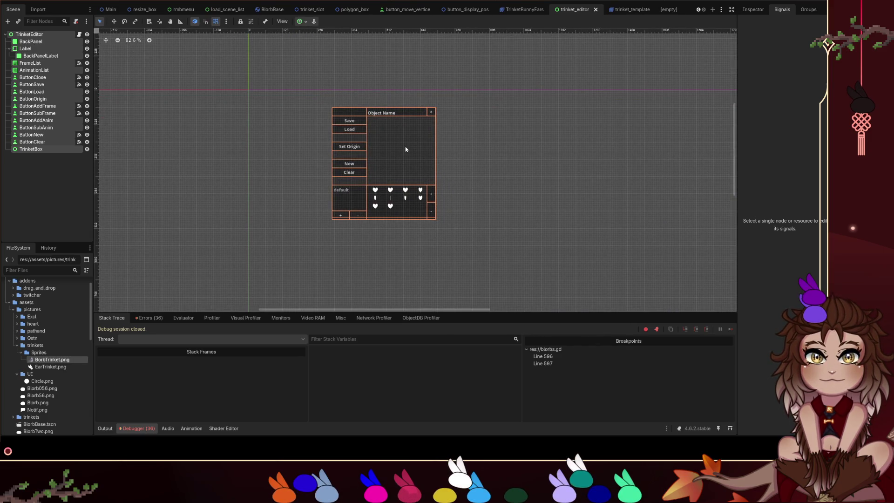
pyautogui.press('Left')
pyautogui.press('Left')
pyautogui.press('Left')
pyautogui.press('Up')
pyautogui.press('Up')
pyautogui.press('Up')
pyautogui.click(29, 34)
pyautogui.scroll(-5, 184, 124)
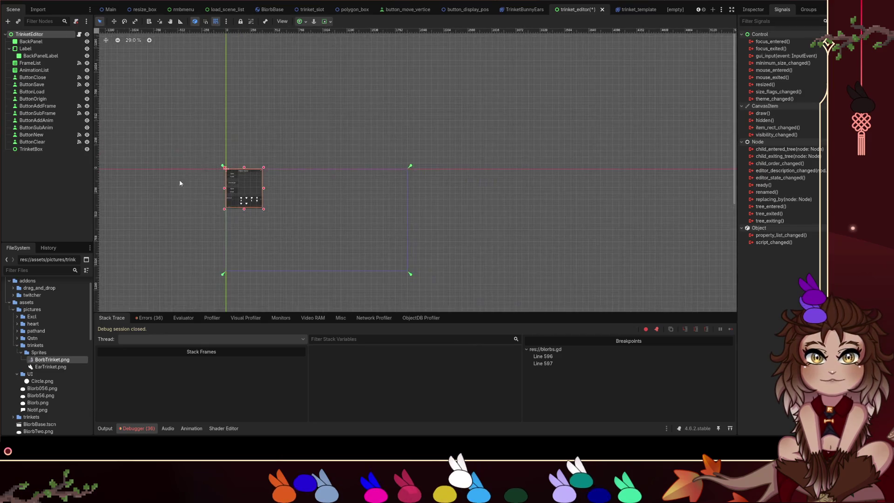
pyautogui.scroll(6, 188, 178)
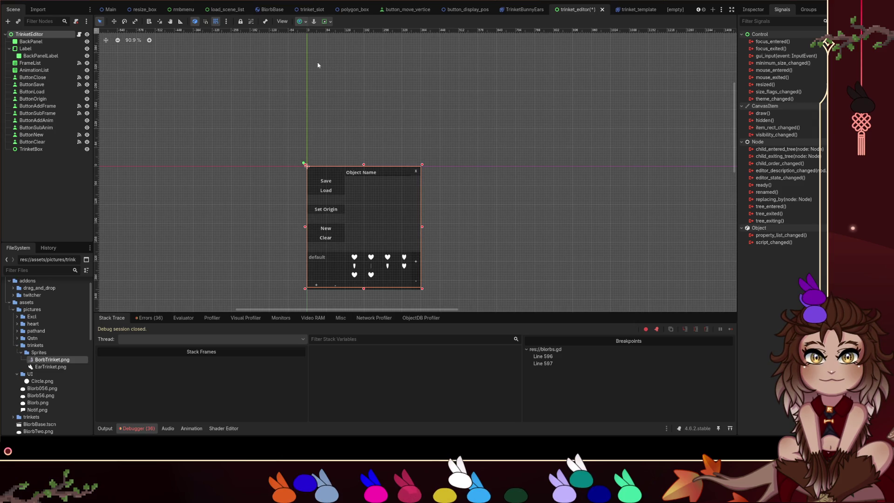
pyautogui.scroll(-6, 318, 58)
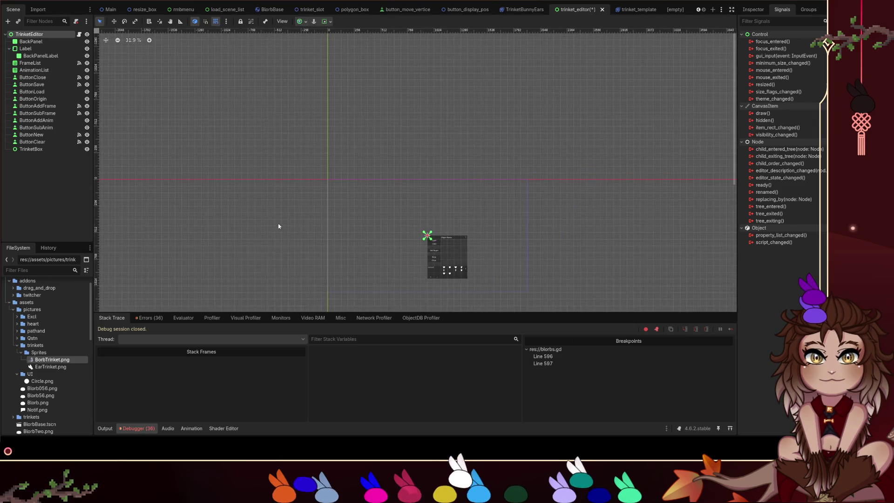
pyautogui.scroll(3, 331, 194)
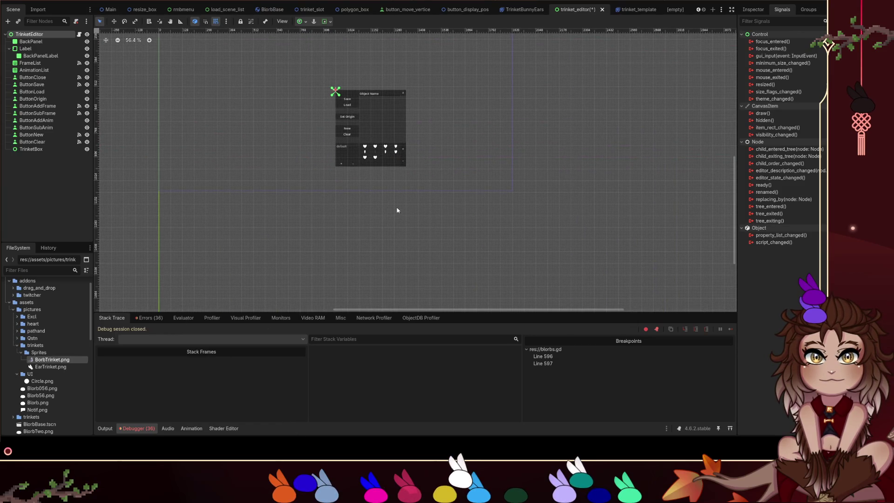
pyautogui.scroll(-2, 443, 150)
pyautogui.click(515, 158)
pyautogui.scroll(1, 545, 177)
pyautogui.hotkey('ctrl', 's')
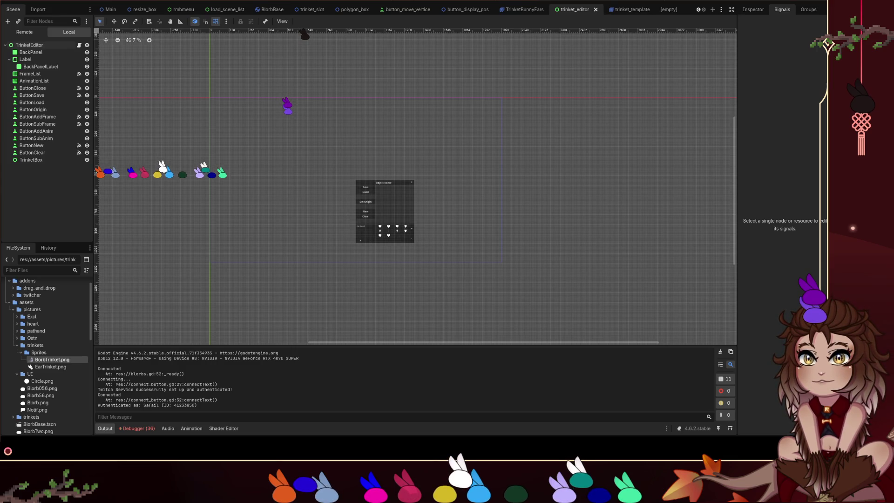
# Trigger open editor in the game, clear the line 596–597 breakpoints, and resume execution.
pyautogui.click(134, 82)
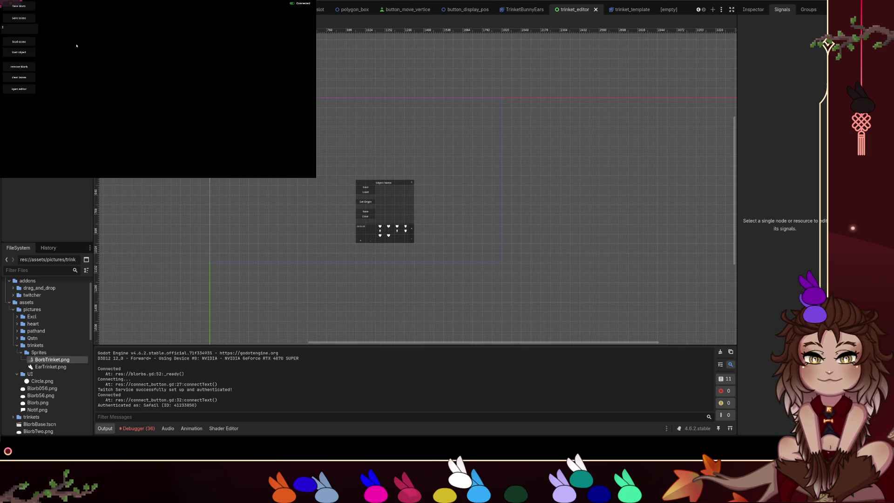
pyautogui.click(19, 89)
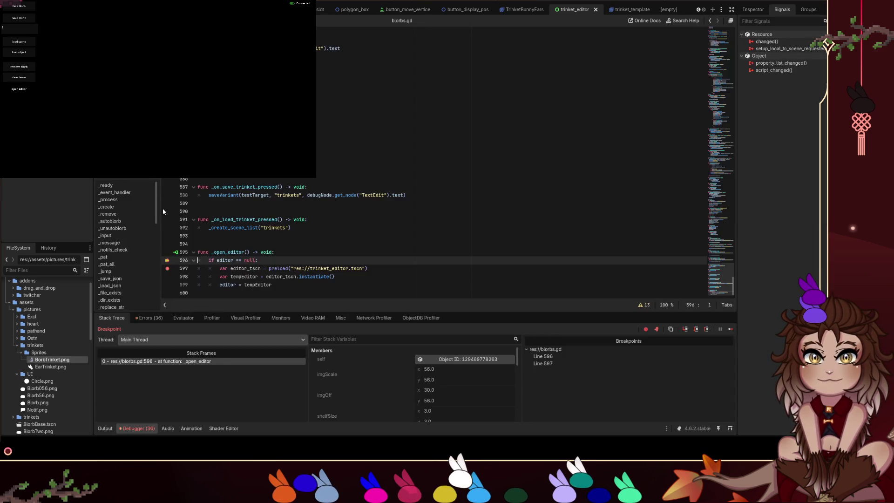
pyautogui.click(167, 260)
pyautogui.click(167, 269)
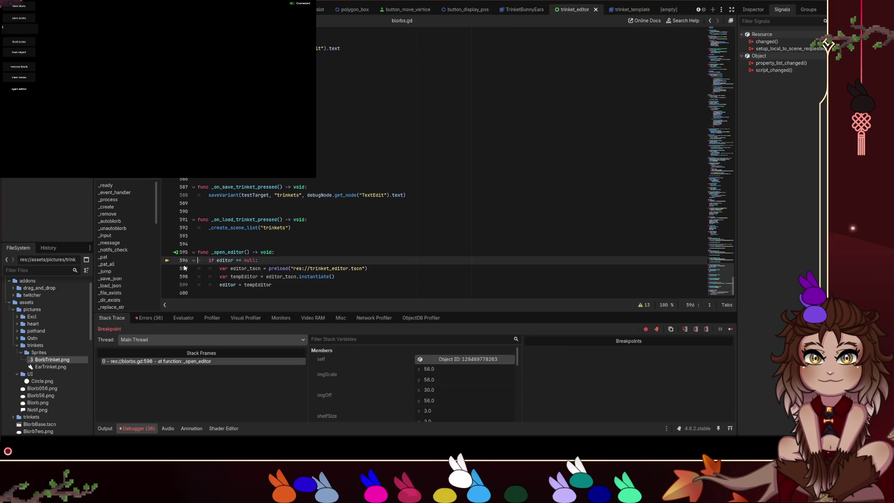
pyautogui.press('F12')
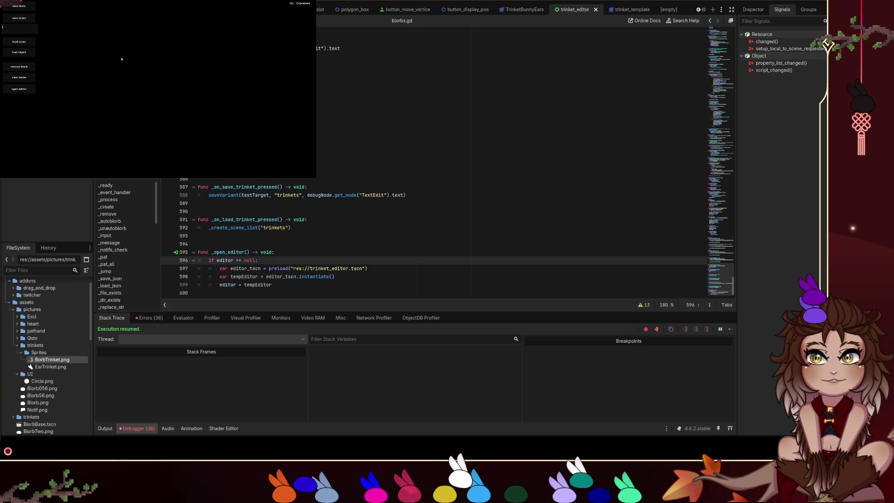
pyautogui.hotkey('ctrl', 'F1')
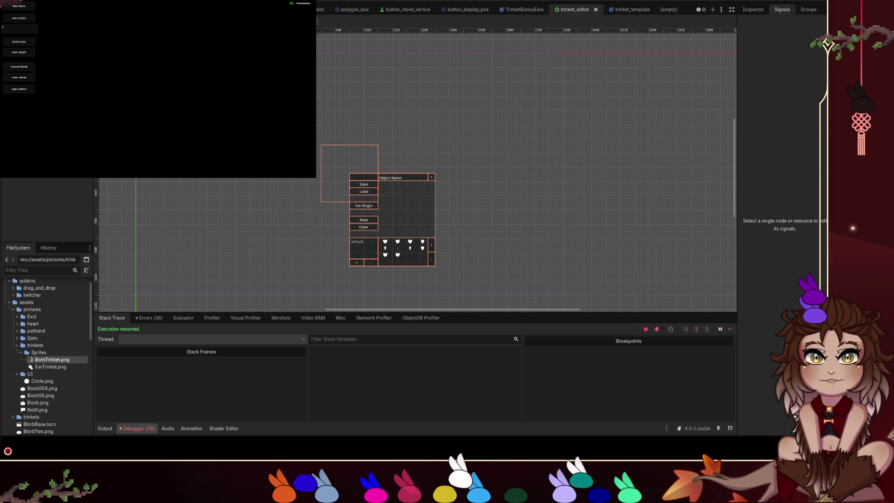
# Move the empty rectangle node over the panel, undoing and then redoing the move.
pyautogui.click(336, 176)
pyautogui.moveTo(339, 165)
pyautogui.mouseDown()
pyautogui.moveTo(404, 203)
pyautogui.moveTo(394, 202)
pyautogui.mouseUp()
pyautogui.hotkey('ctrl', 'z')
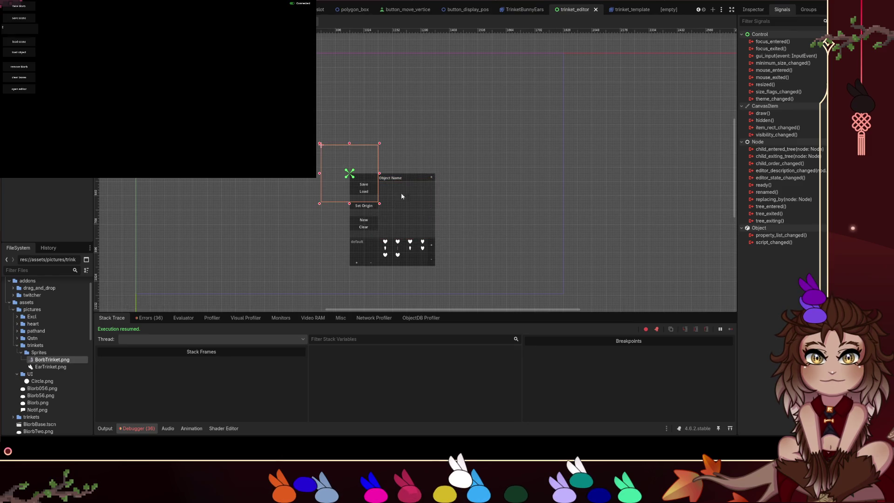
pyautogui.hotkey('ctrl', 'shift', 'z')
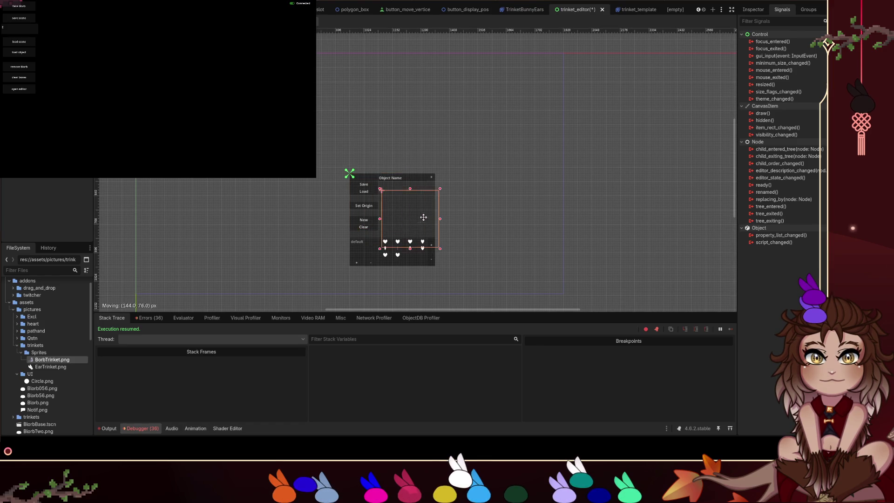
pyautogui.scroll(7, 433, 215)
pyautogui.scroll(-2, 472, 216)
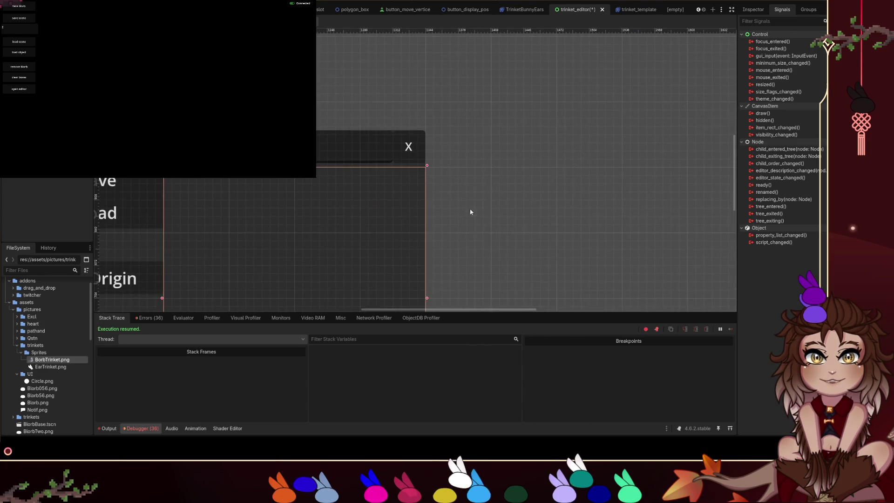
pyautogui.scroll(4, 416, 204)
pyautogui.scroll(-2, 543, 217)
pyautogui.scroll(-2, 543, 220)
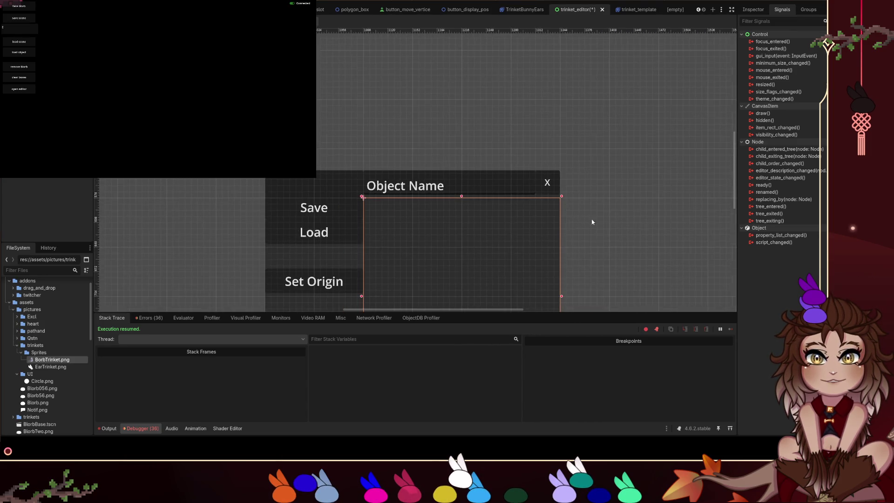
pyautogui.scroll(-2, 591, 238)
pyautogui.scroll(3, 585, 156)
pyautogui.scroll(2, 556, 207)
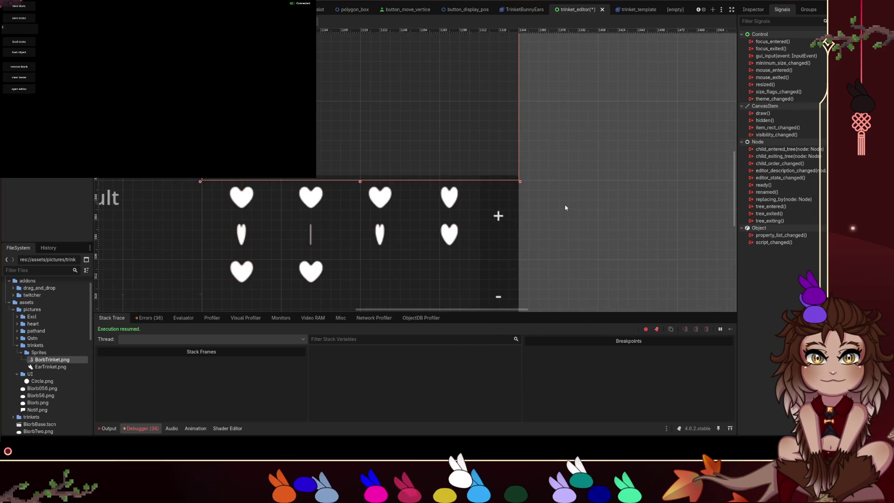
# Nudge the selected node down and back up, box-select the Object Name panel, and save.
pyautogui.press('Down')
pyautogui.press('Down')
pyautogui.press('Down')
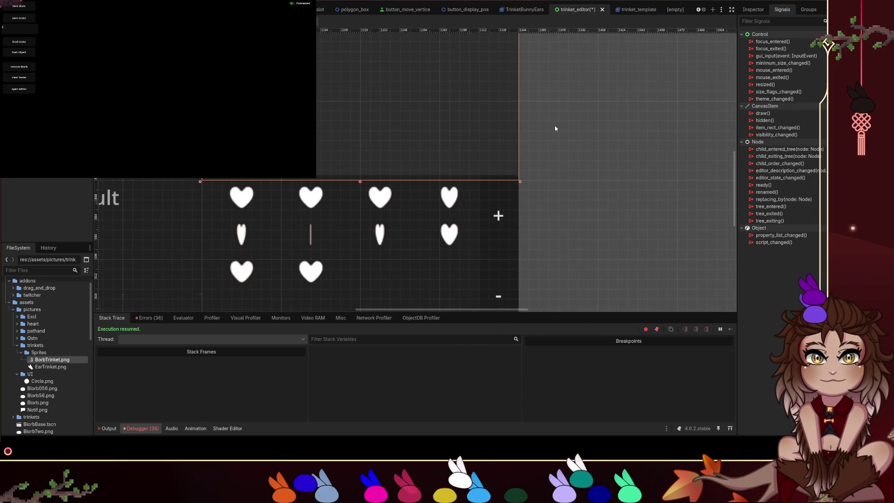
pyautogui.press('Up')
pyautogui.press('Up')
pyautogui.press('Up')
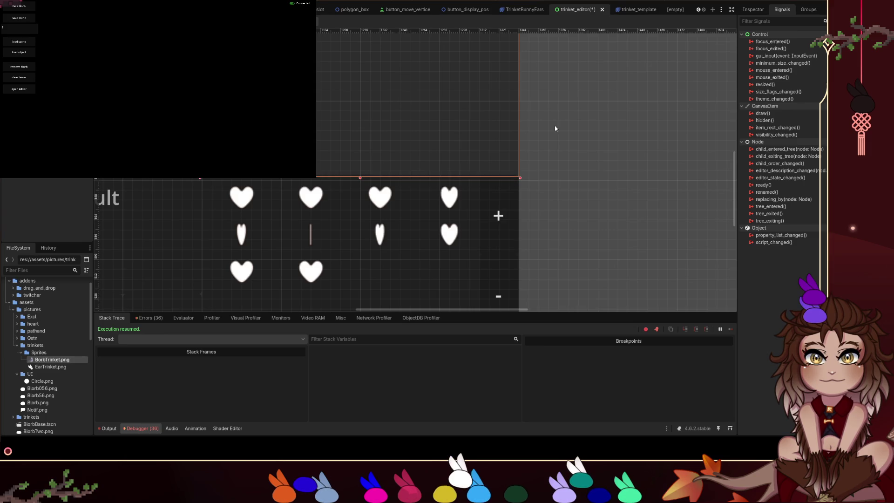
pyautogui.scroll(-2, 555, 126)
pyautogui.hotkey('ctrl', 'z')
pyautogui.scroll(2, 573, 166)
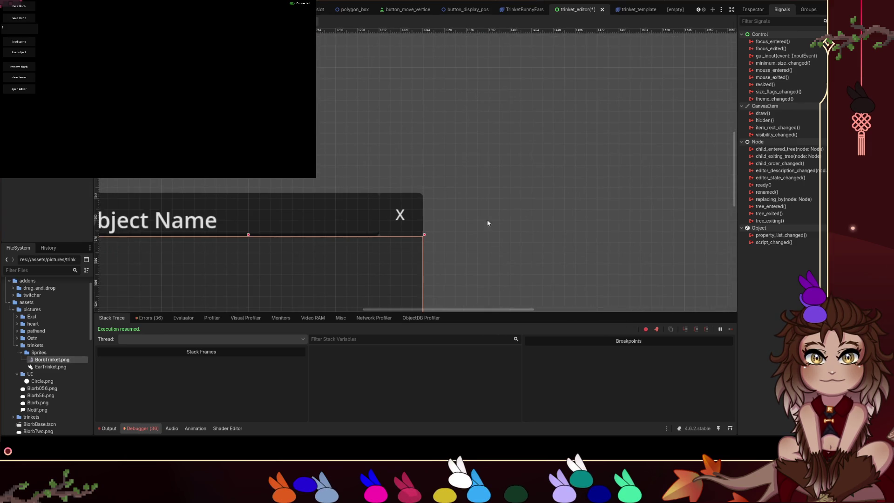
pyautogui.click(475, 238)
pyautogui.scroll(-8, 474, 236)
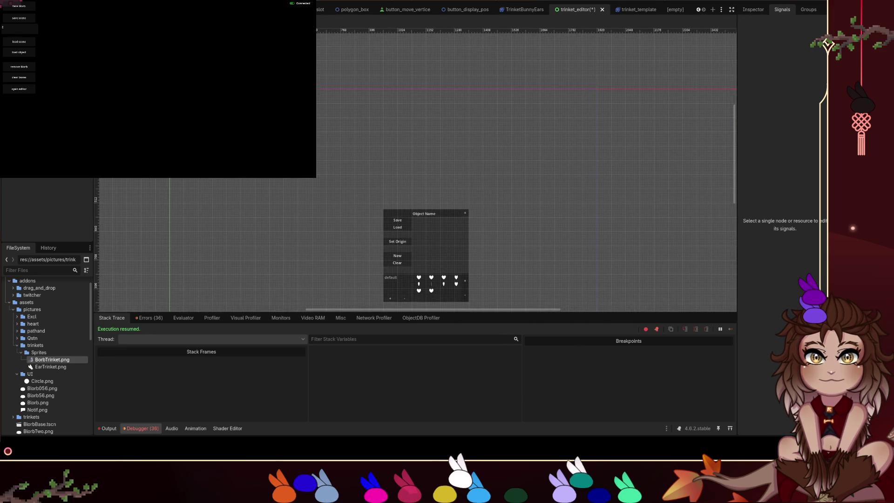
pyautogui.moveTo(489, 204); pyautogui.dragTo(348, 91)
pyautogui.scroll(-2, 348, 93)
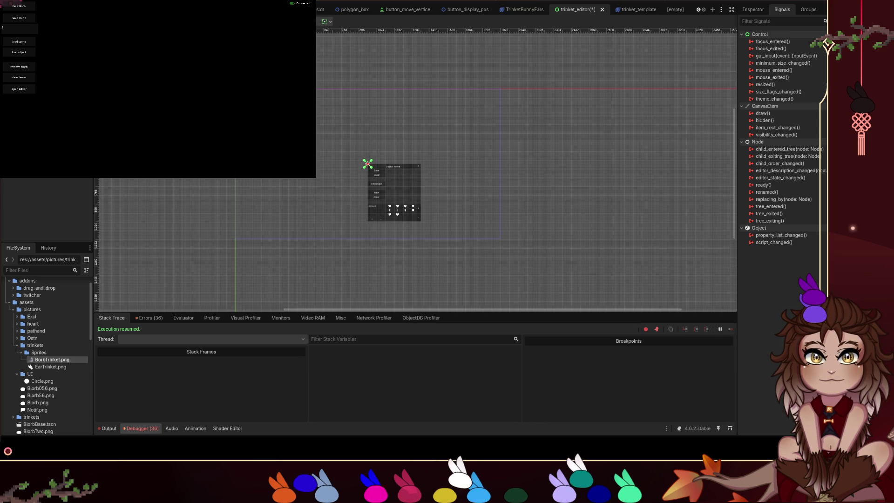
pyautogui.scroll(4, 333, 140)
pyautogui.hotkey('ctrl', 's')
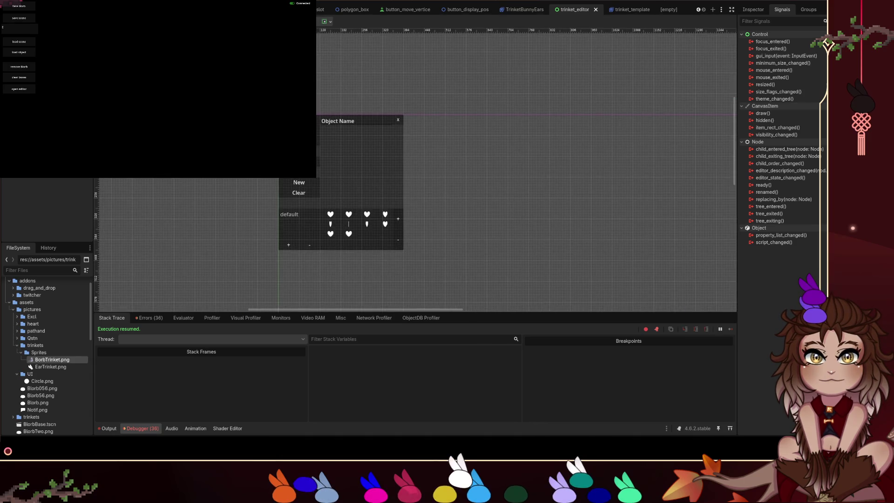
# Jump from the open_editor button node to _open_editor in blorbs.gd and run the project.
pyautogui.click(351, 6)
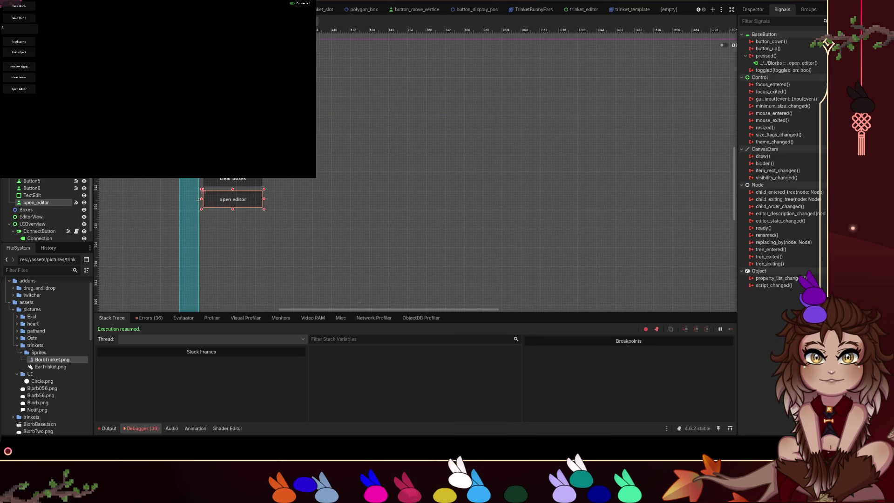
pyautogui.scroll(-3, 367, 135)
pyautogui.click(343, 140)
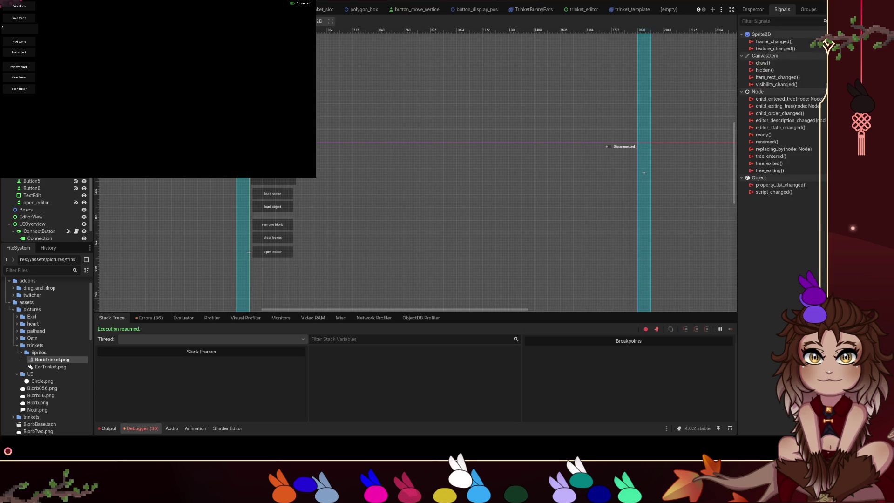
pyautogui.click(461, 210)
pyautogui.hotkey('ctrl', 'F3')
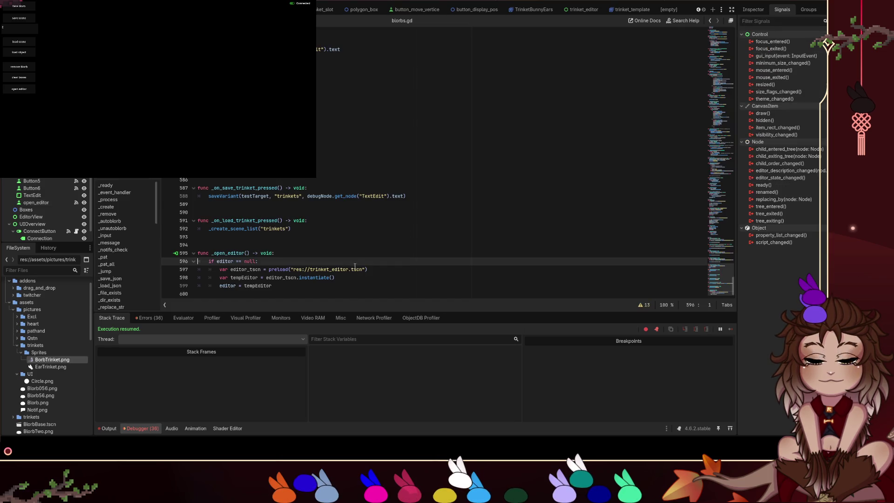
pyautogui.click(359, 283)
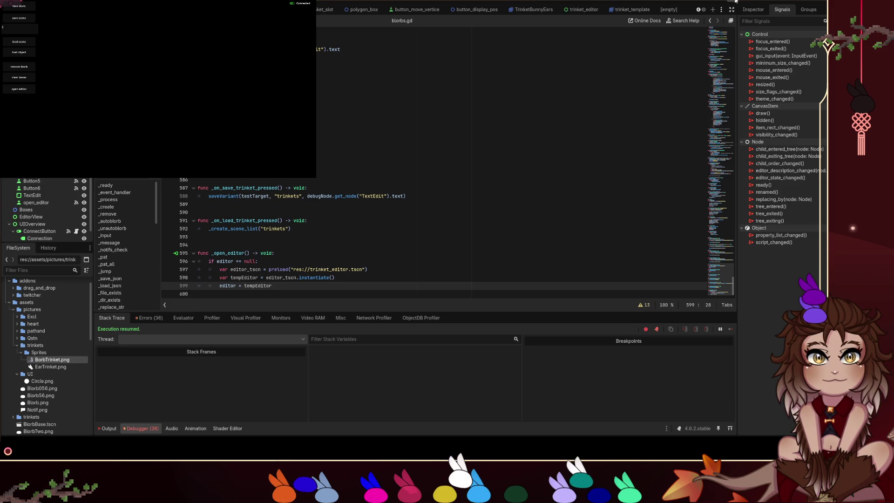
pyautogui.press('F5')
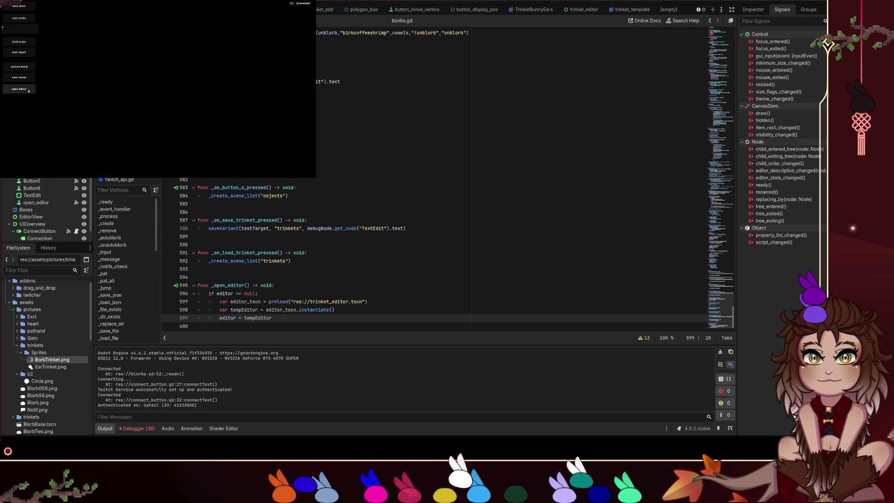
# Stop the game and start an 'editor.global_position =' line after line 599.
pyautogui.click(298, 170)
pyautogui.click(353, 321)
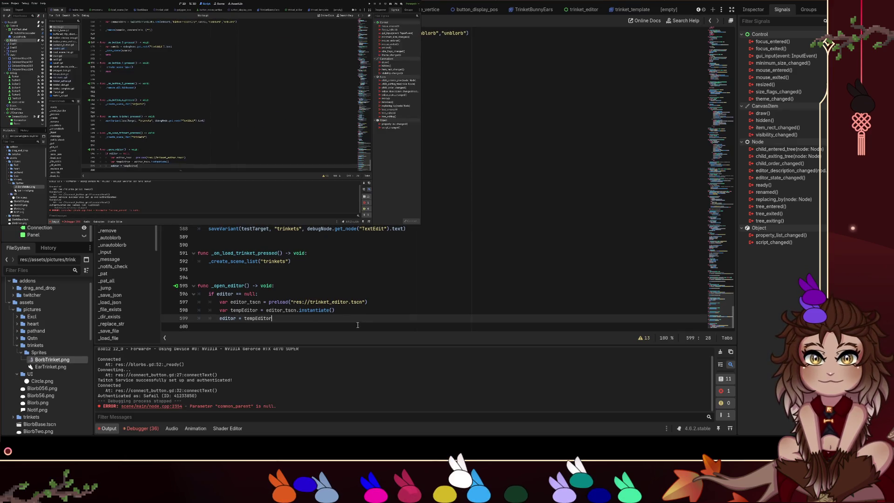
pyautogui.press('Return')
pyautogui.press('BackSpace')
pyautogui.press('Return')
pyautogui.write('editor')
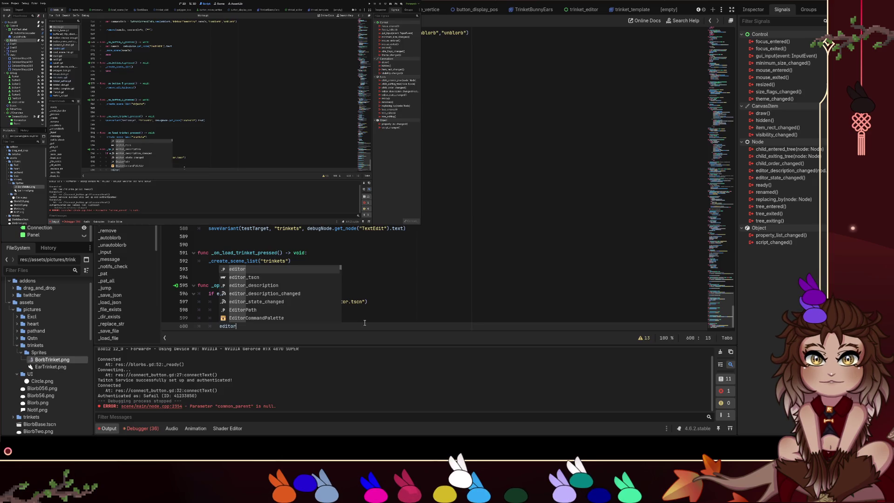
pyautogui.write('.global_position ')
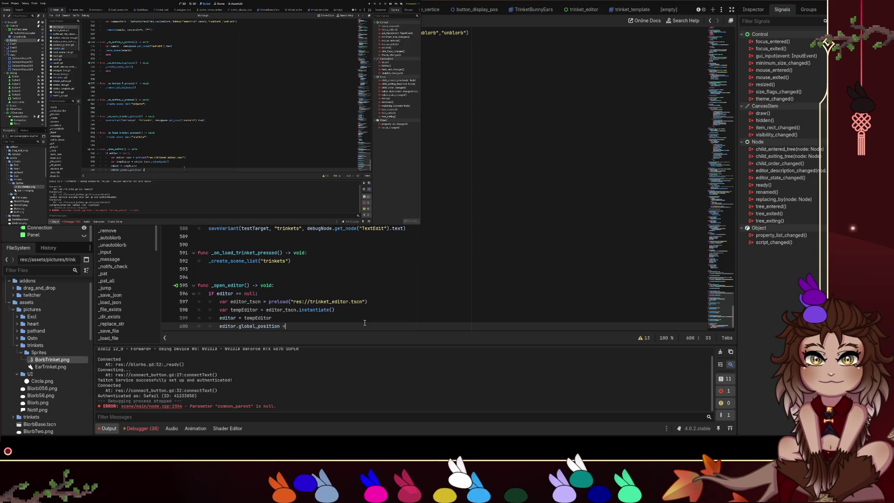
pyautogui.write('=')
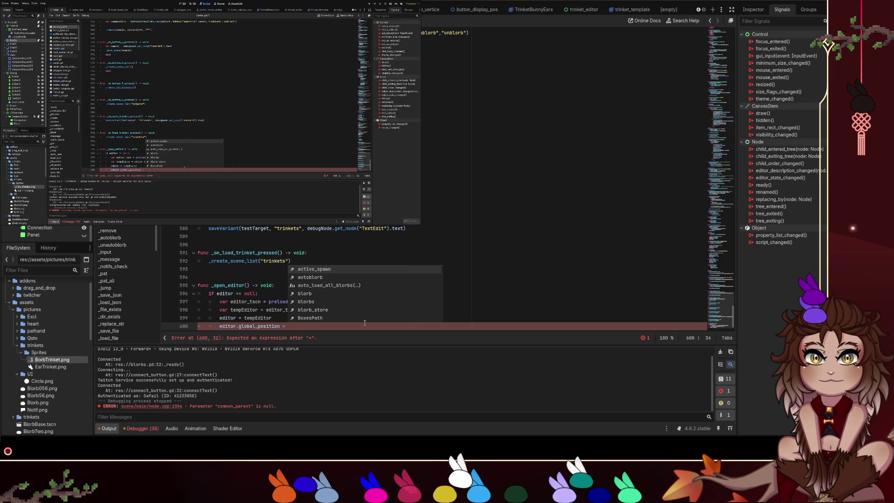
pyautogui.click(180, 5)
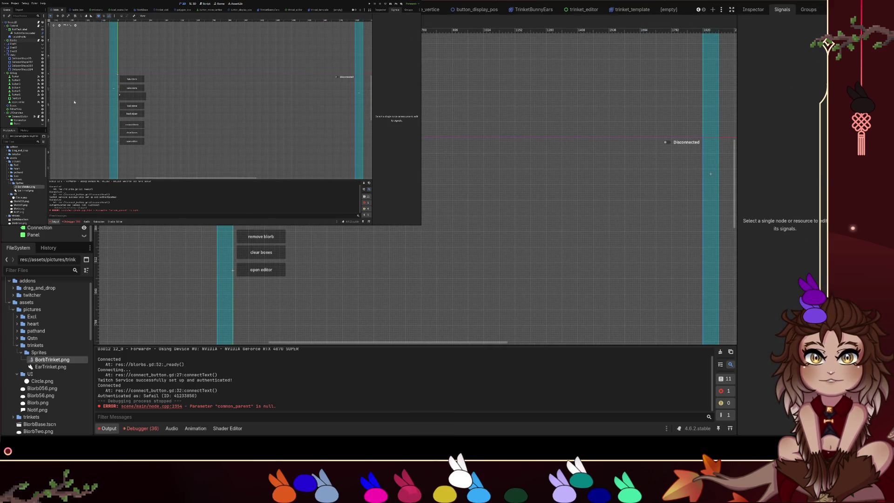
# Try moving the open editor button up beside the take blorb button.
pyautogui.click(46, 235)
pyautogui.click(294, 147)
pyautogui.click(258, 147)
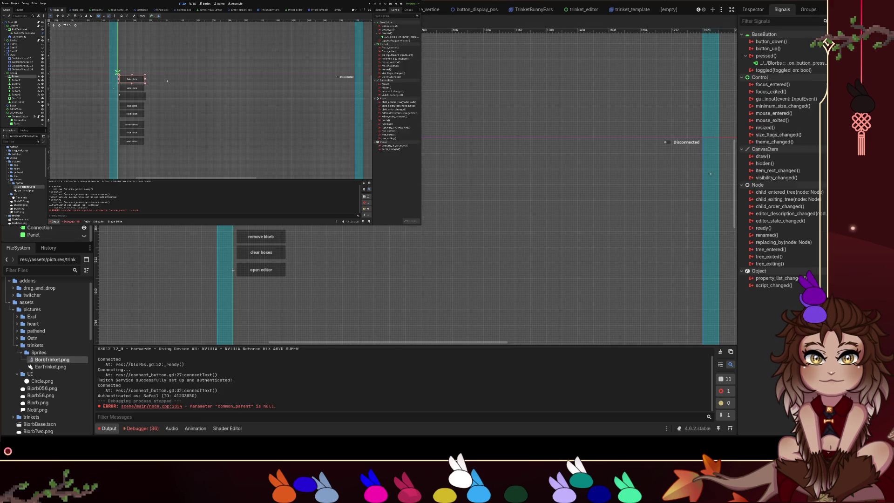
pyautogui.click(293, 147)
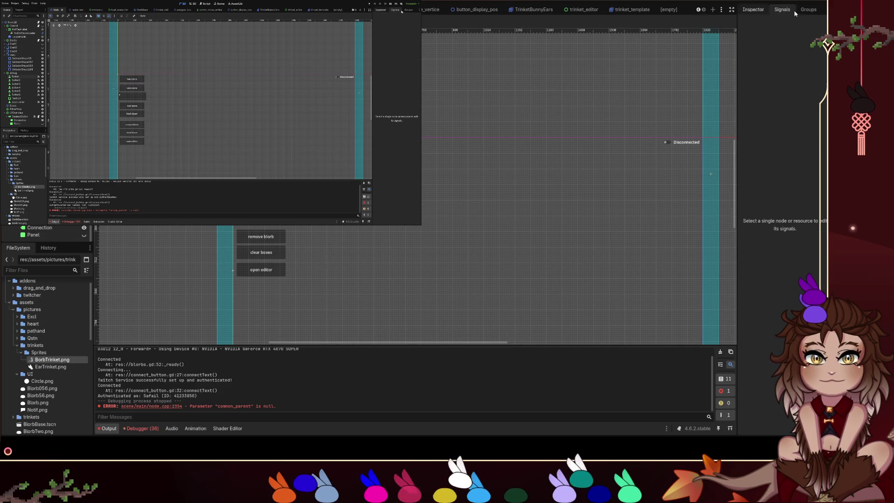
pyautogui.click(267, 273)
pyautogui.moveTo(268, 274); pyautogui.dragTo(351, 135)
pyautogui.moveTo(177, 74); pyautogui.dragTo(164, 80)
pyautogui.scroll(3, 207, 105)
pyautogui.scroll(4, 159, 95)
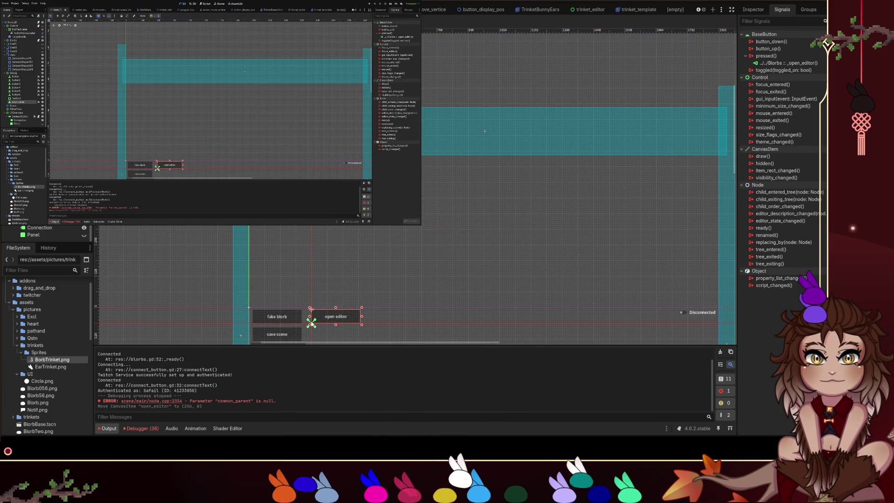
pyautogui.moveTo(312, 324); pyautogui.dragTo(311, 324)
pyautogui.scroll(-5, 415, 300)
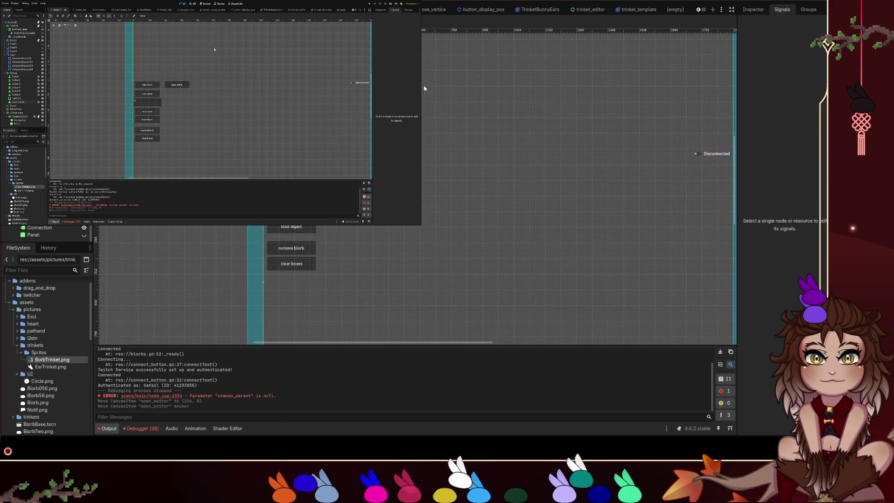
# Move the open editor button back below clear boxes, at (16, 512).
pyautogui.click(753, 9)
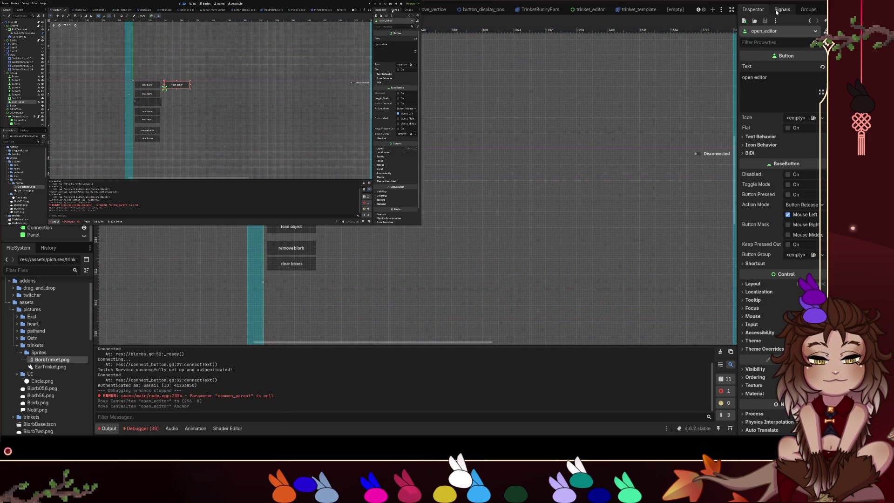
pyautogui.scroll(-3, 765, 240)
pyautogui.scroll(2, 766, 263)
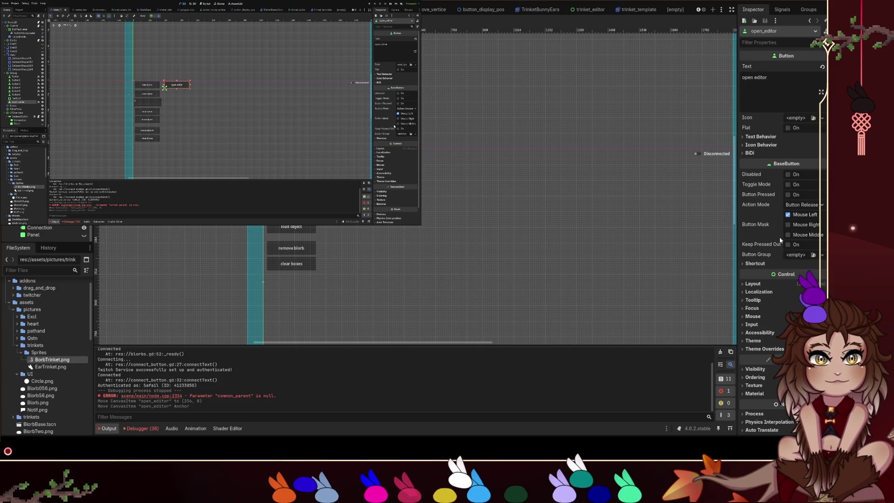
pyautogui.scroll(-2, 750, 286)
pyautogui.scroll(2, 749, 287)
pyautogui.moveTo(342, 155)
pyautogui.mouseDown()
pyautogui.moveTo(327, 243)
pyautogui.moveTo(294, 287)
pyautogui.moveTo(283, 280)
pyautogui.mouseUp()
pyautogui.click(409, 254)
# Shift the Boxes node 24 px right, then undo the move with Ctrl+Z.
pyautogui.click(21, 62)
pyautogui.click(21, 87)
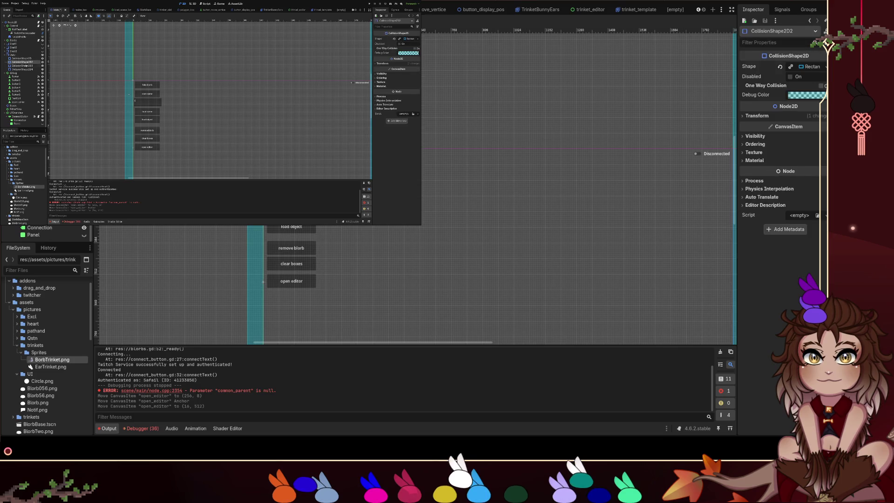
pyautogui.click(14, 106)
pyautogui.scroll(-5, 153, 173)
pyautogui.scroll(7, 153, 172)
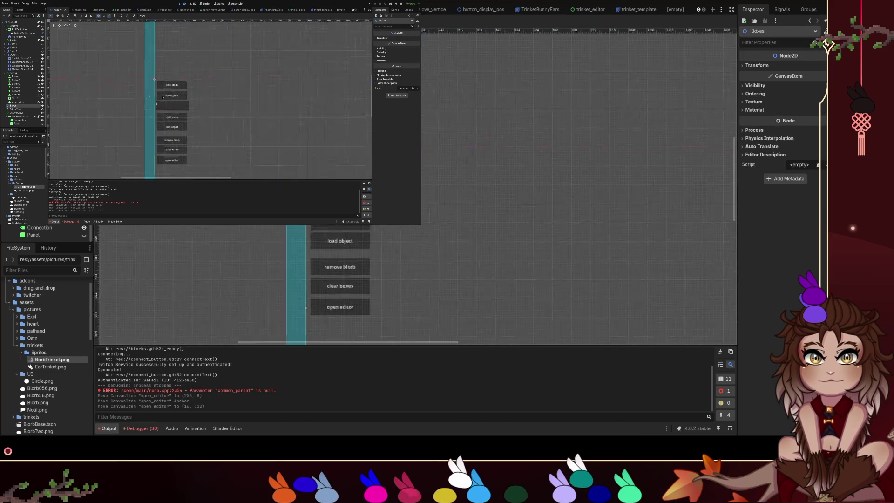
pyautogui.click(764, 67)
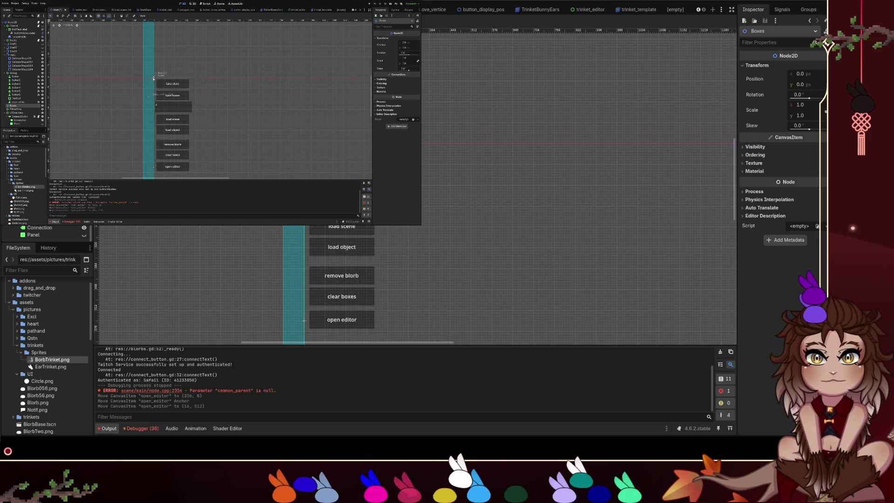
pyautogui.moveTo(156, 78)
pyautogui.mouseDown()
pyautogui.moveTo(208, 77)
pyautogui.moveTo(195, 79)
pyautogui.mouseUp()
pyautogui.hotkey('ctrl', 'z')
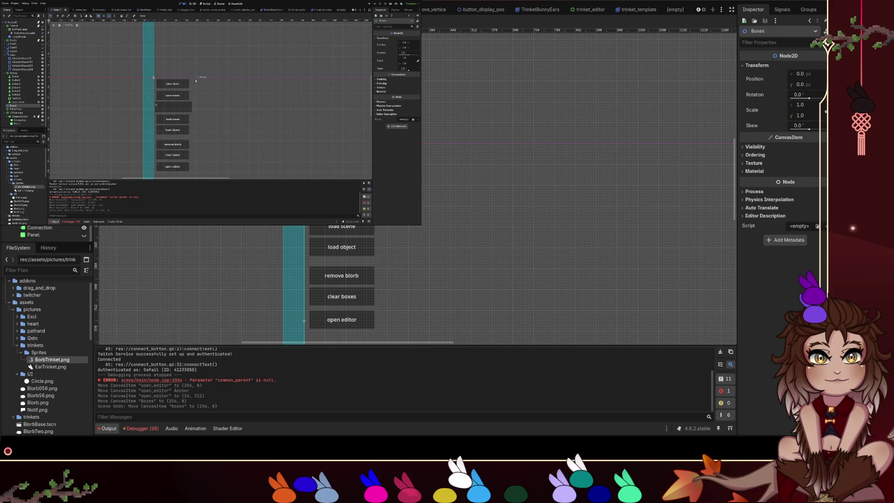
pyautogui.click(89, 48)
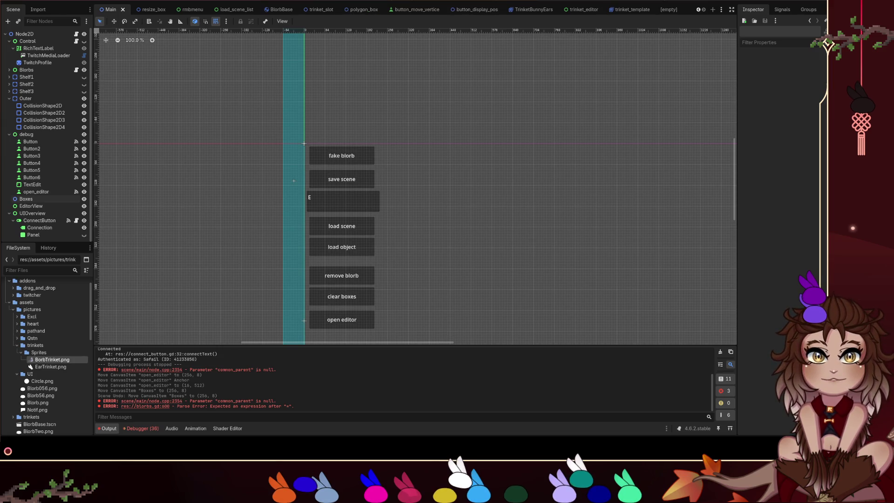
# Switch to the button_move_vertice scene and open its button_move_vertice.gd script.
pyautogui.click(421, 10)
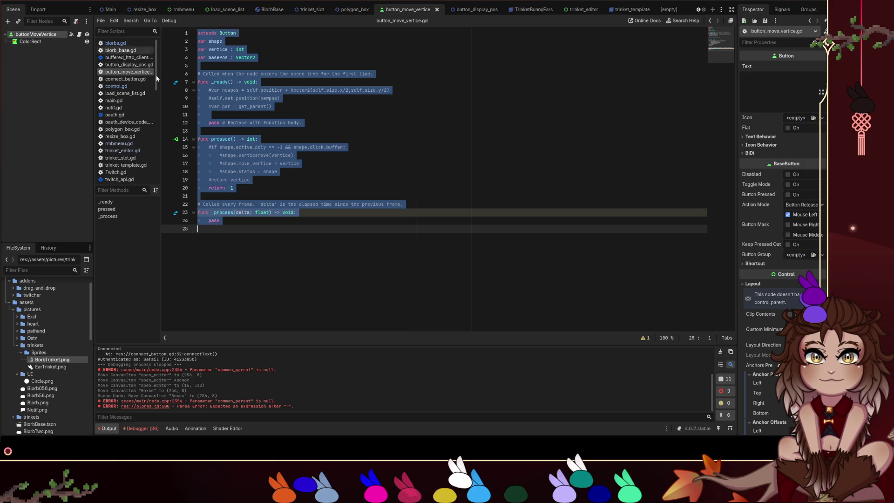
pyautogui.click(79, 35)
pyautogui.click(351, 156)
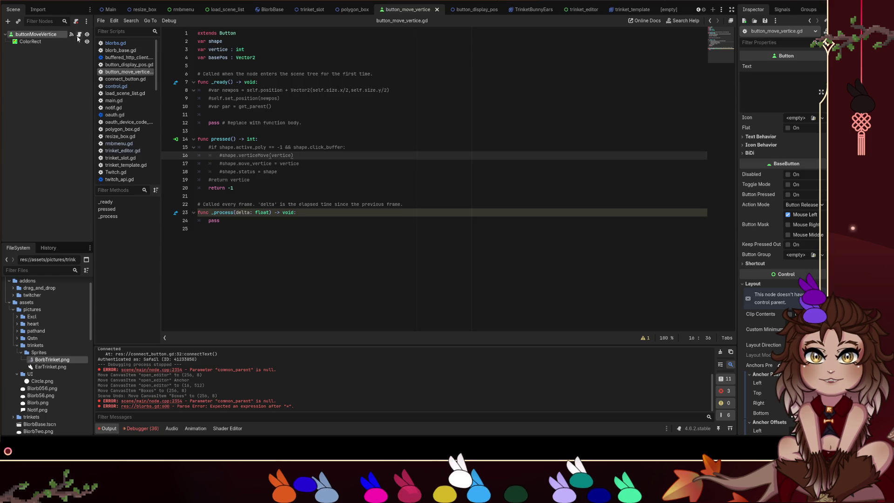
# Check the button's signals, then go to the return -1 line 20 in pressed().
pyautogui.click(782, 13)
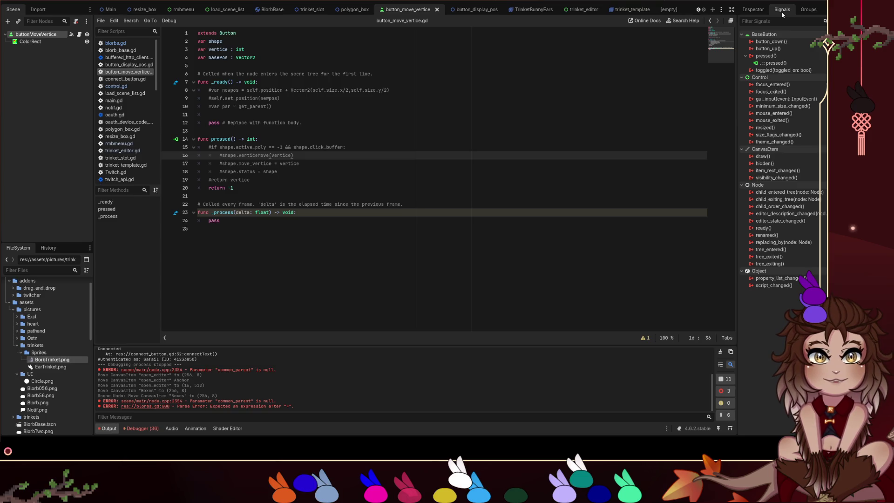
pyautogui.click(752, 10)
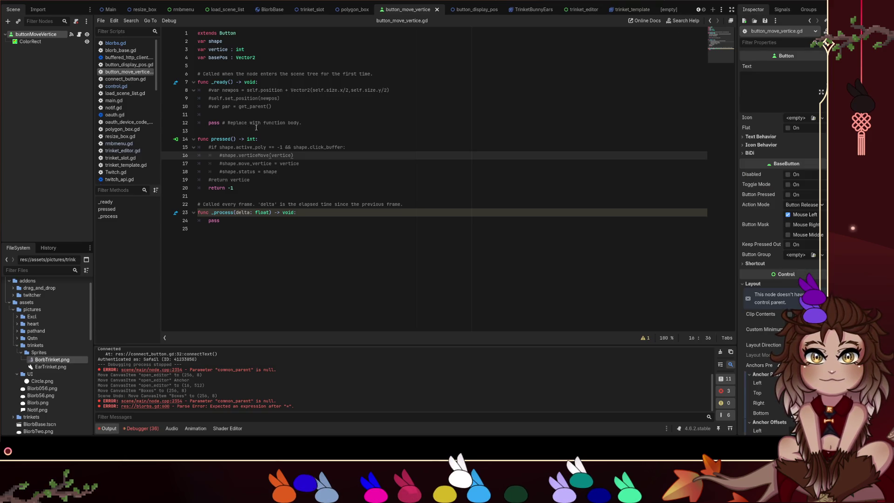
pyautogui.click(250, 187)
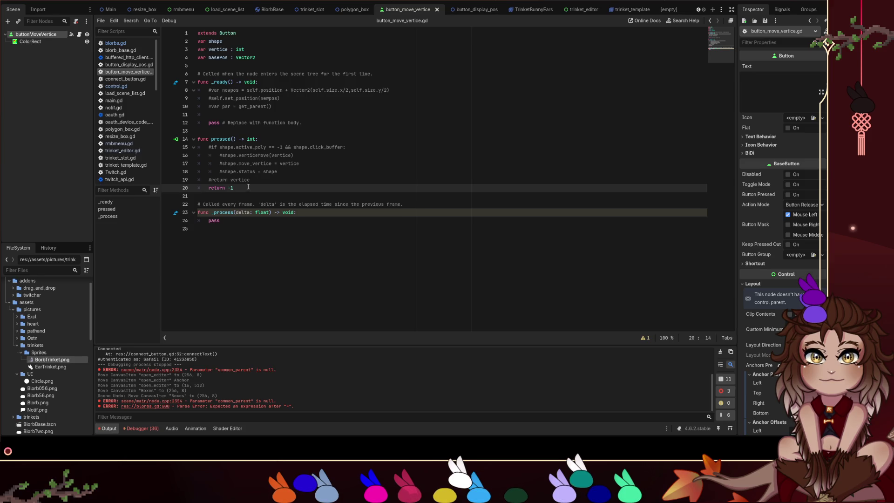
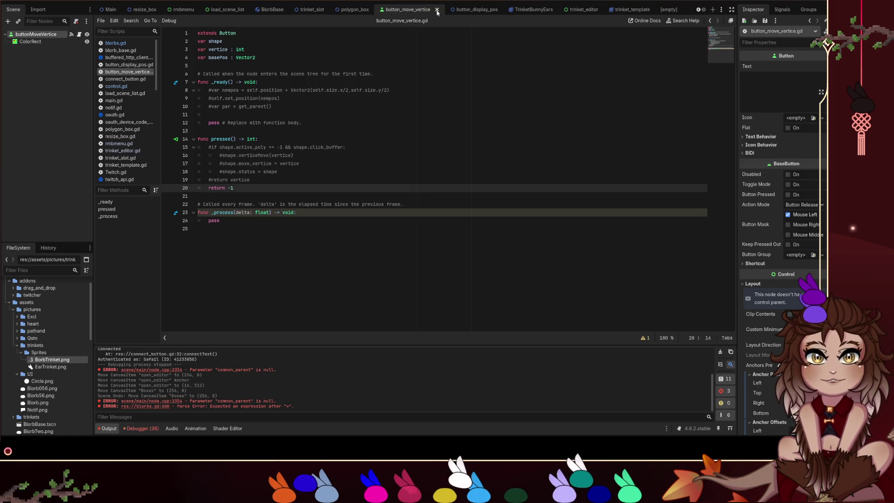
# Close button_move_vertice, then review button_display_pos's script and signals and select all its code.
pyautogui.click(437, 10)
pyautogui.click(438, 11)
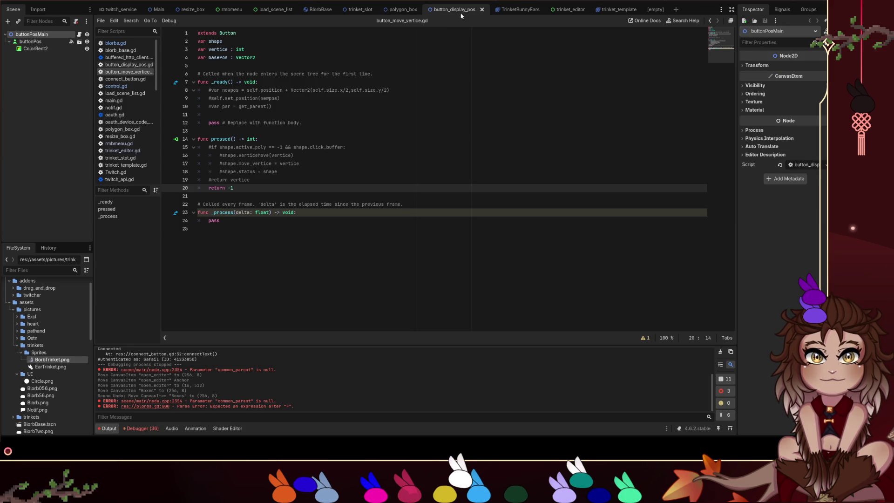
pyautogui.click(79, 34)
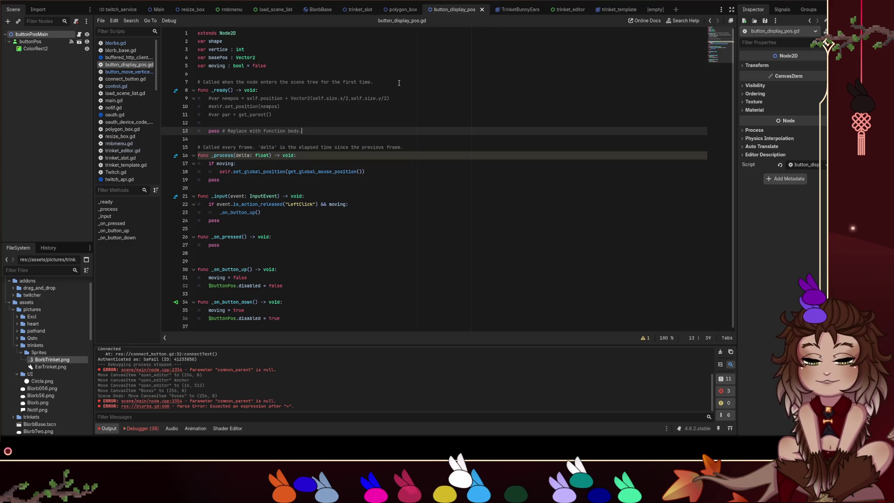
pyautogui.click(769, 13)
pyautogui.click(764, 14)
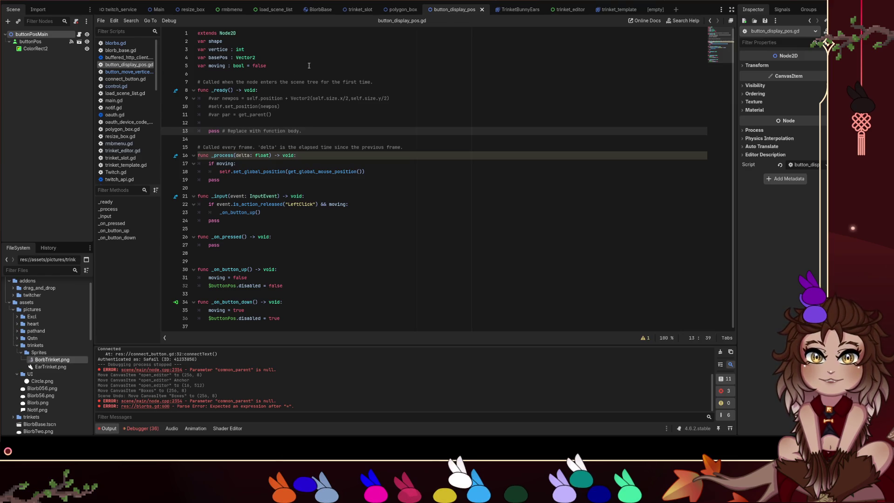
pyautogui.hotkey('ctrl', 'a')
pyautogui.click(485, 106)
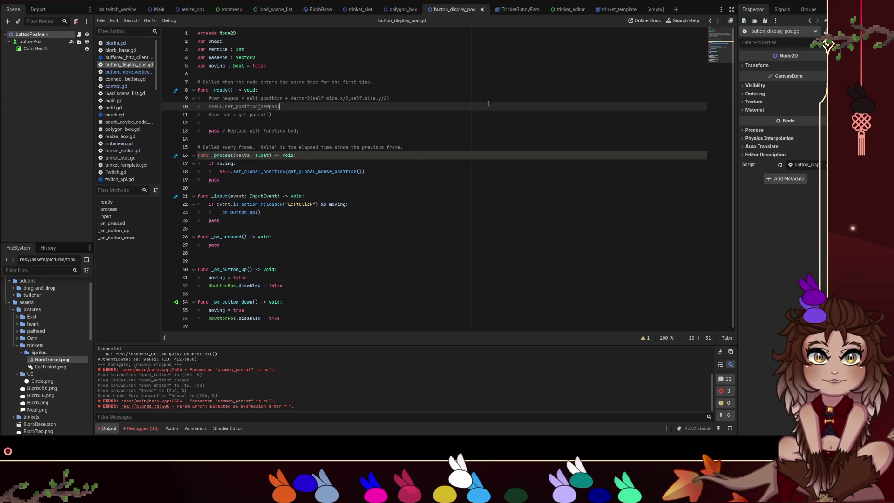
# Look through the open scenes and bring up trinket_editor in the 2D view.
pyautogui.click(617, 10)
pyautogui.click(520, 9)
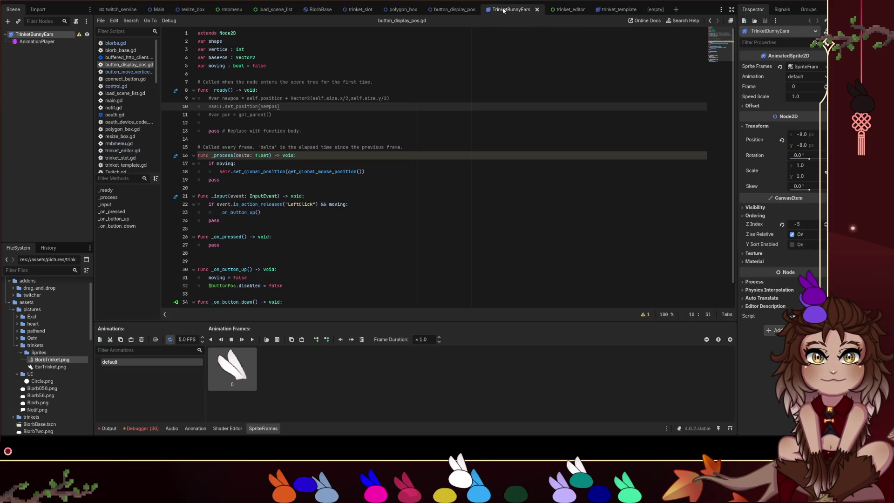
pyautogui.click(401, 9)
pyautogui.click(566, 10)
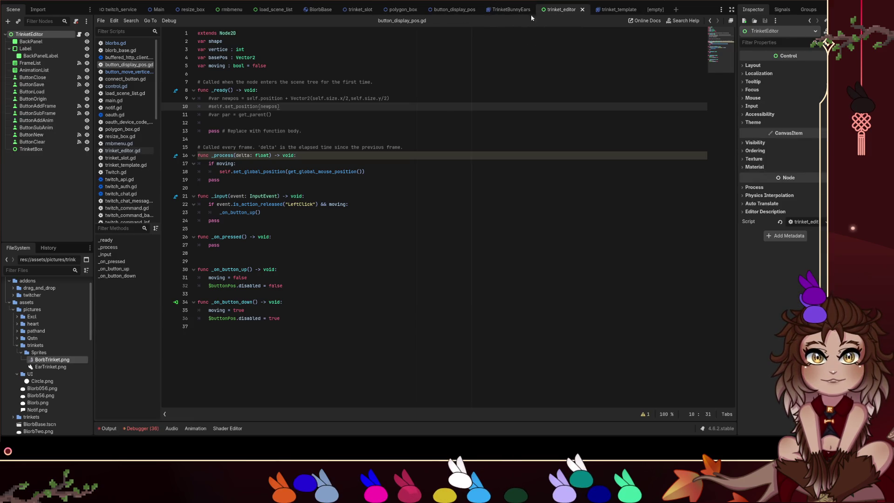
pyautogui.hotkey('ctrl', 'F1')
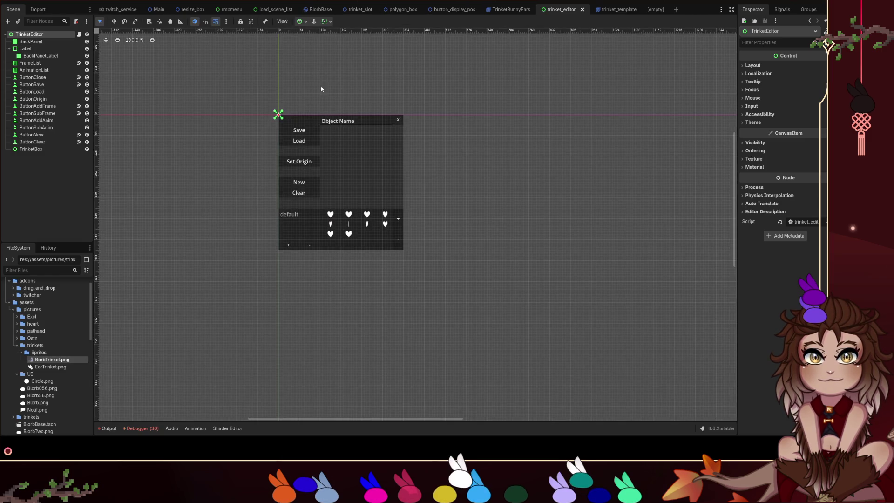
# Move BackPanelLabel out of Label, change it to a Button, and place it above BackPanel.
pyautogui.click(298, 122)
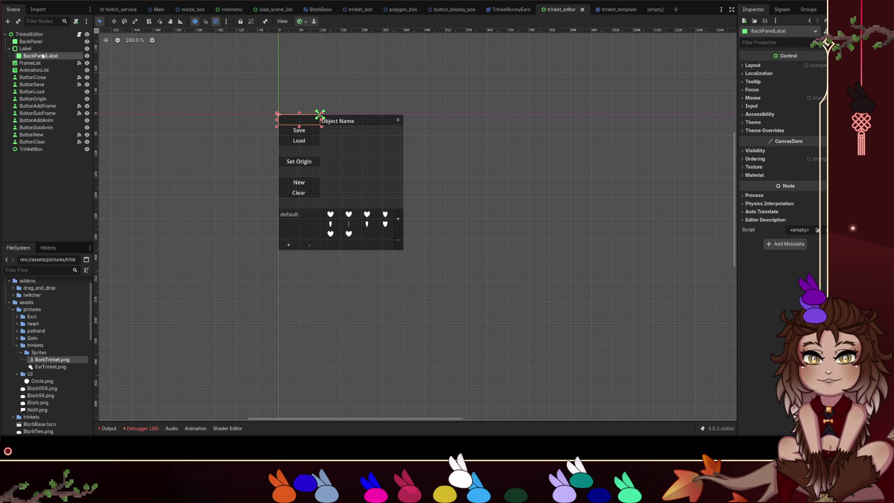
pyautogui.moveTo(42, 56); pyautogui.dragTo(41, 52)
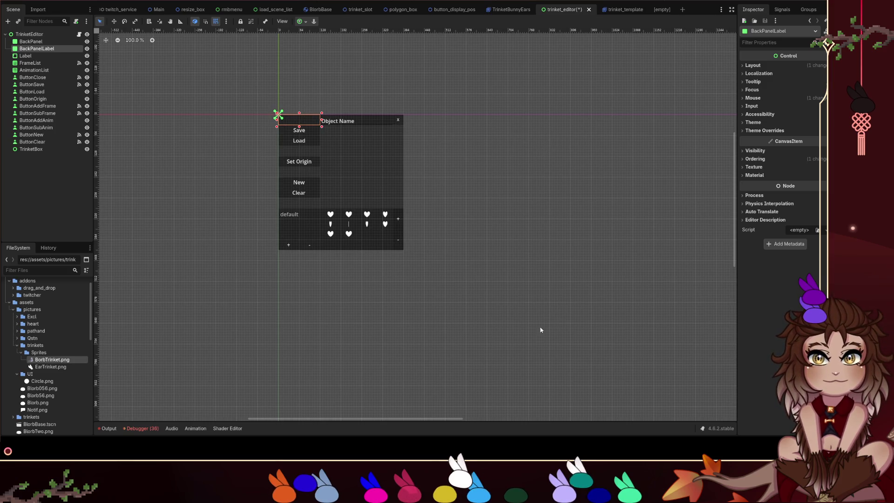
pyautogui.hotkey('ctrl', 'z')
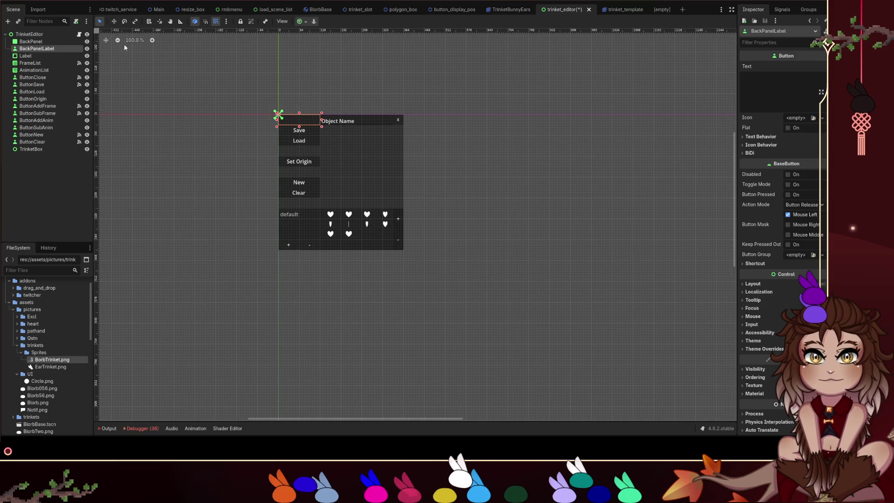
pyautogui.moveTo(56, 49); pyautogui.dragTo(47, 41)
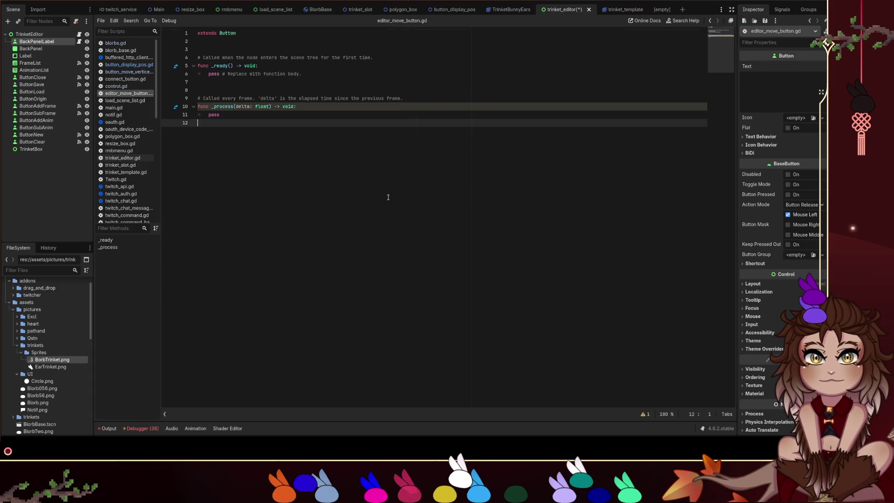
# Select the mouse-following code in editor_move_button.gd for copying.
pyautogui.click(286, 82)
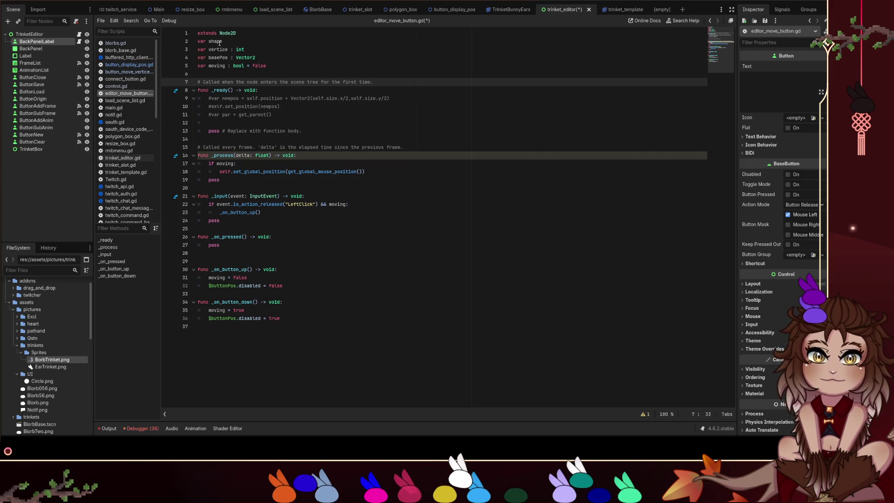
pyautogui.click(223, 172)
pyautogui.doubleClick(224, 171)
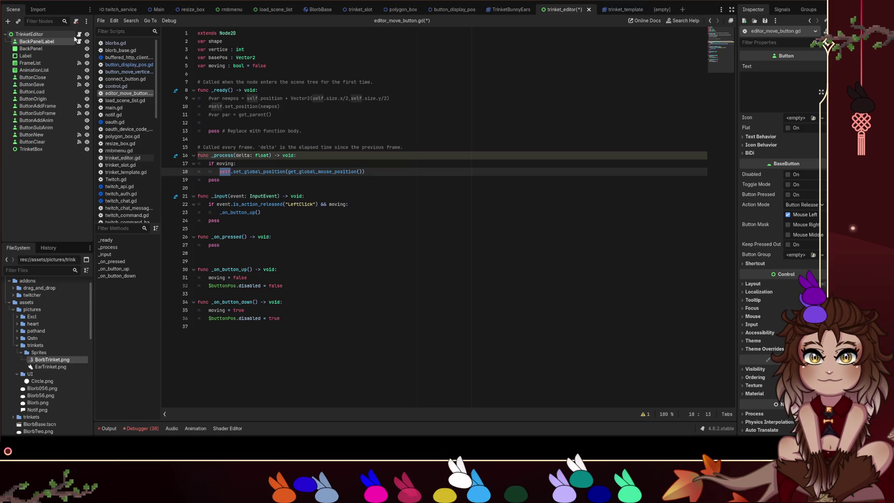
pyautogui.moveTo(221, 179); pyautogui.dragTo(231, 172)
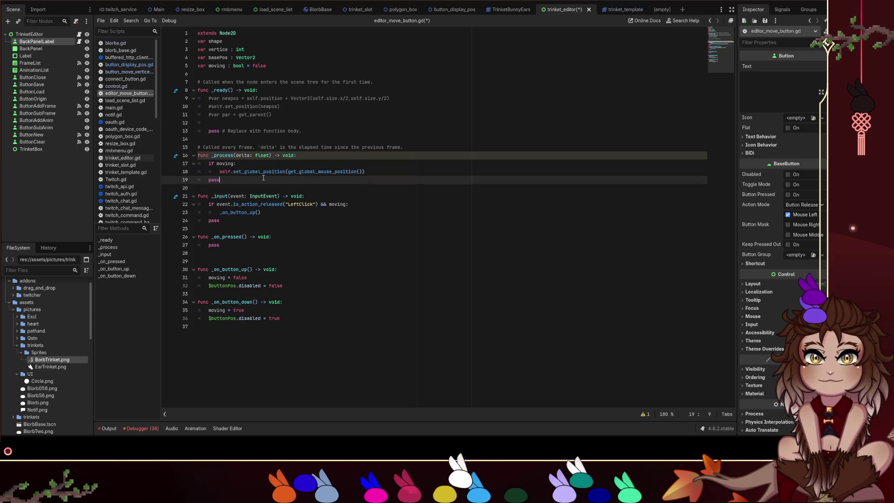
# Paste the mouse-following code over the pass in trinket_editor.gd's _process and save.
pyautogui.click(79, 35)
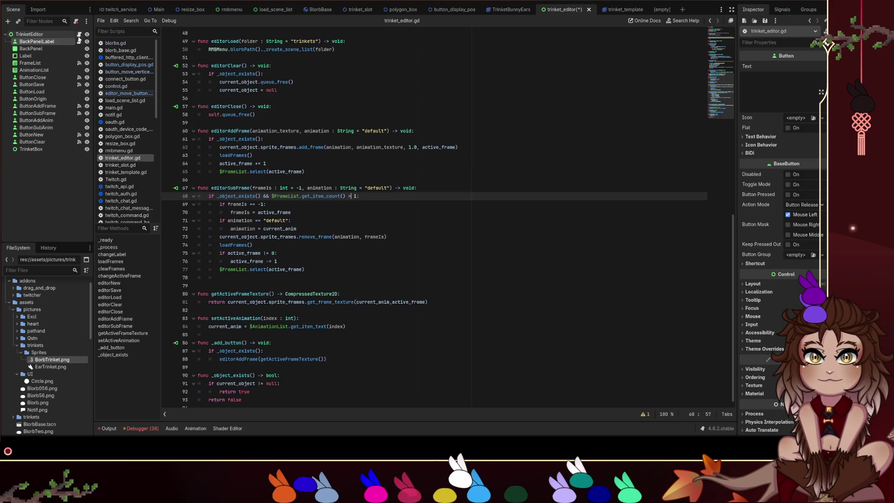
pyautogui.scroll(10, 294, 173)
pyautogui.click(279, 131)
pyautogui.hotkey('shift', 'Home')
pyautogui.write('if moving: \t\tself.set_global_position(get_global_mouse_position()) \tpass')
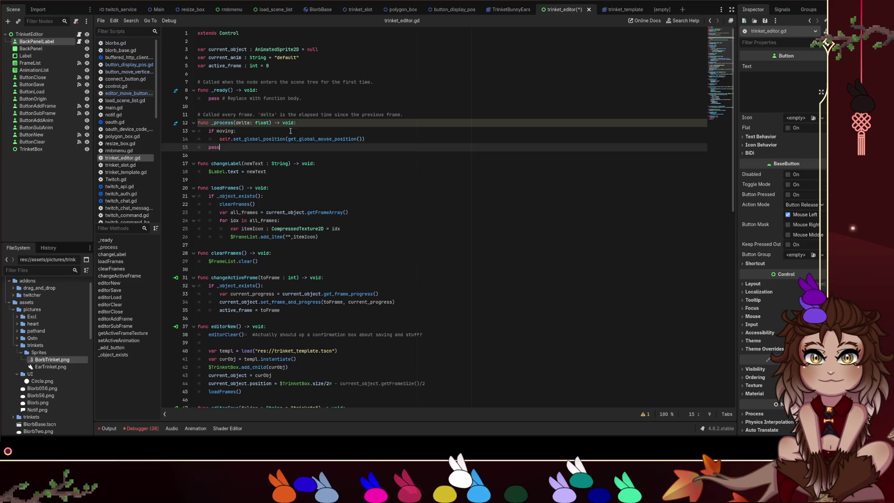
pyautogui.hotkey('ctrl', 's')
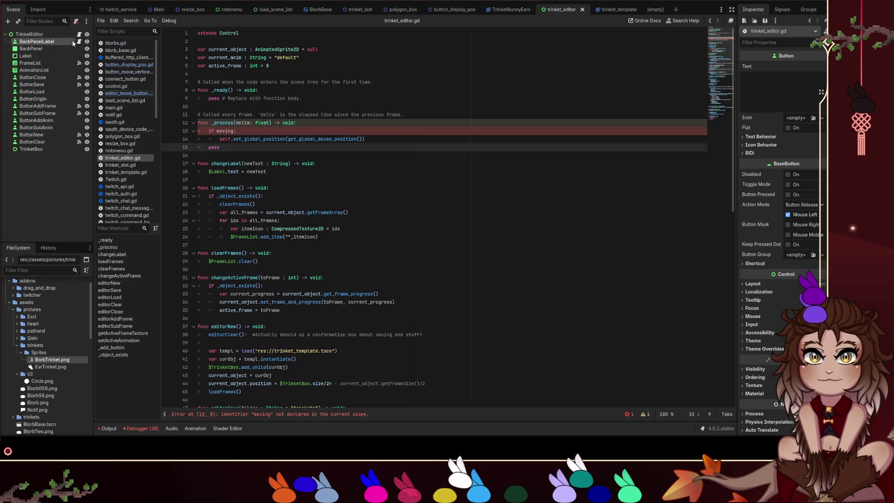
pyautogui.click(233, 131)
# Declare 'var moving : bool = false' near the top of trinket_editor.gd and save.
pyautogui.click(301, 65)
pyautogui.press('Return')
pyautogui.write('var moving')
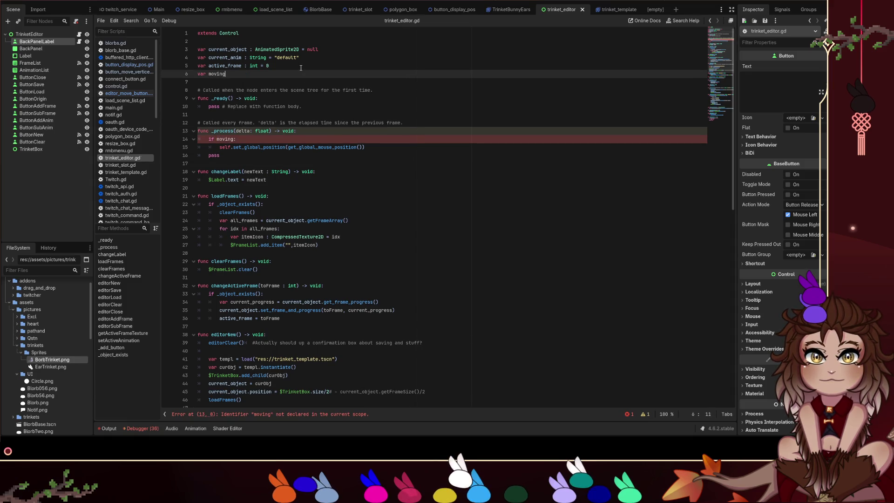
pyautogui.click(55, 42)
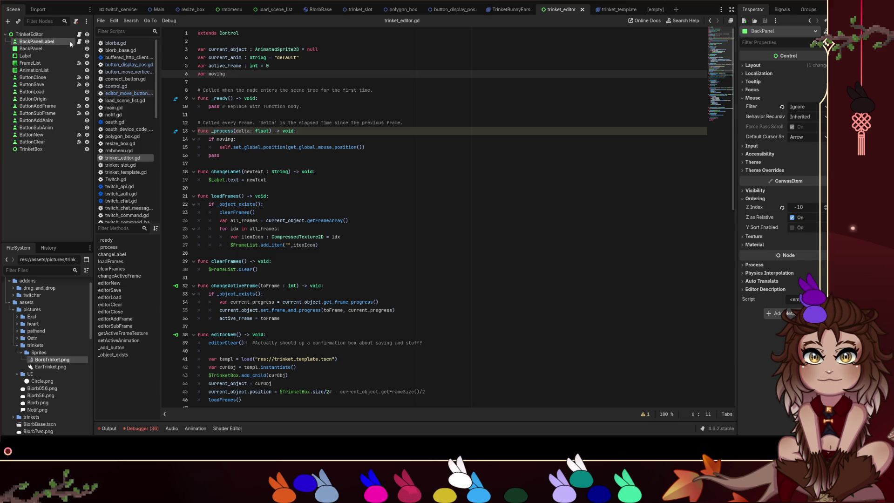
pyautogui.click(79, 42)
pyautogui.click(252, 65)
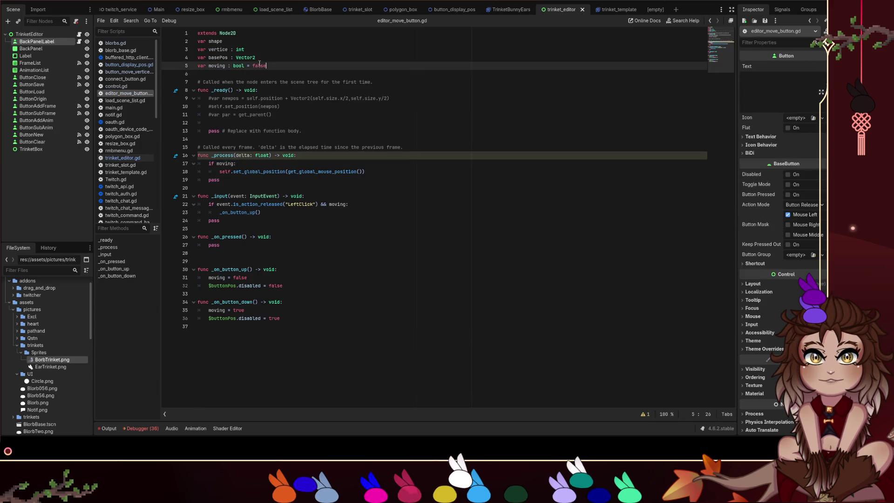
pyautogui.click(79, 34)
pyautogui.write(': bool = false')
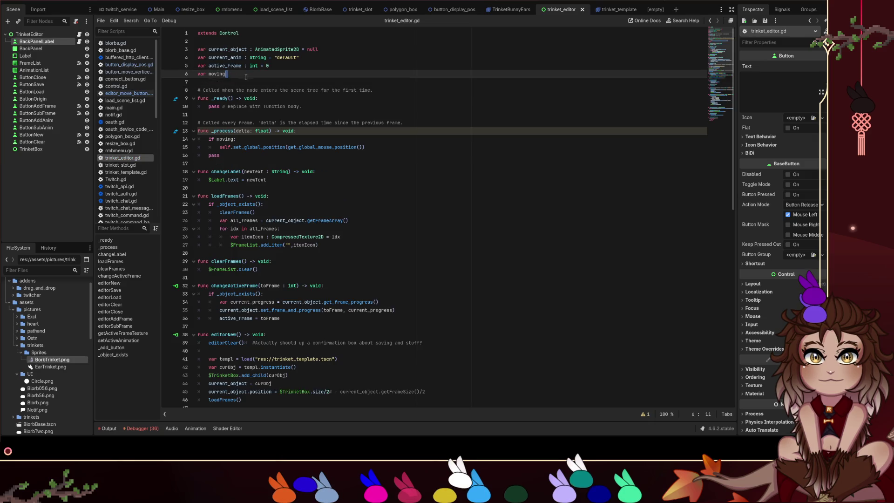
pyautogui.press('Delete')
pyautogui.hotkey('ctrl', 'z')
pyautogui.hotkey('ctrl', 's')
# Select the _input and button handler functions in editor_move_button.gd to move them.
pyautogui.hotkey('alt', 'Left')
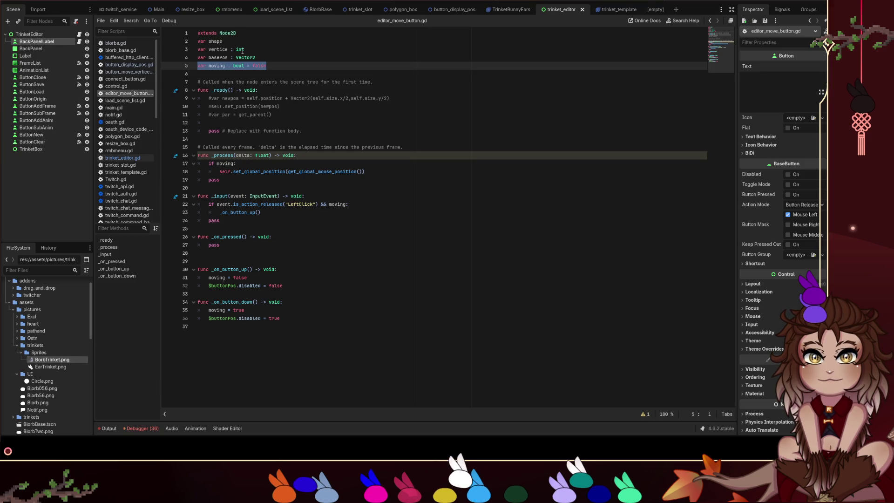
pyautogui.click(225, 50)
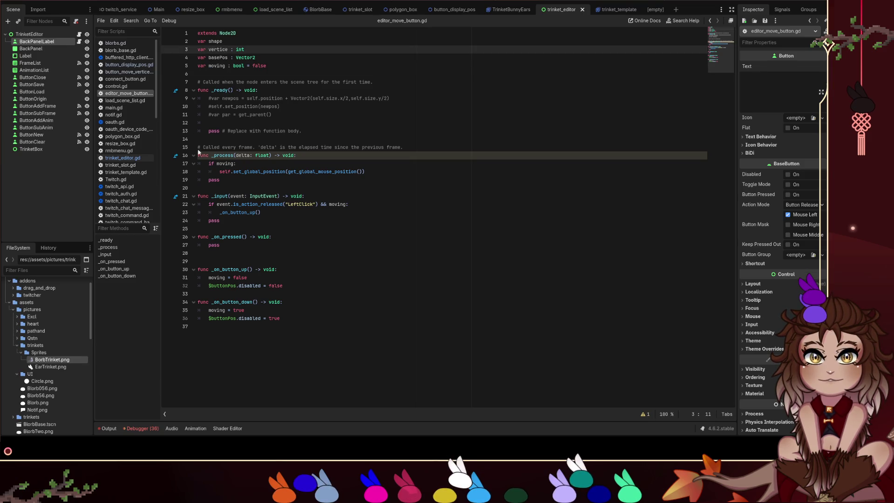
pyautogui.click(277, 222)
pyautogui.hotkey('shift', 'Up')
pyautogui.hotkey('shift', 'Up')
pyautogui.click(262, 219)
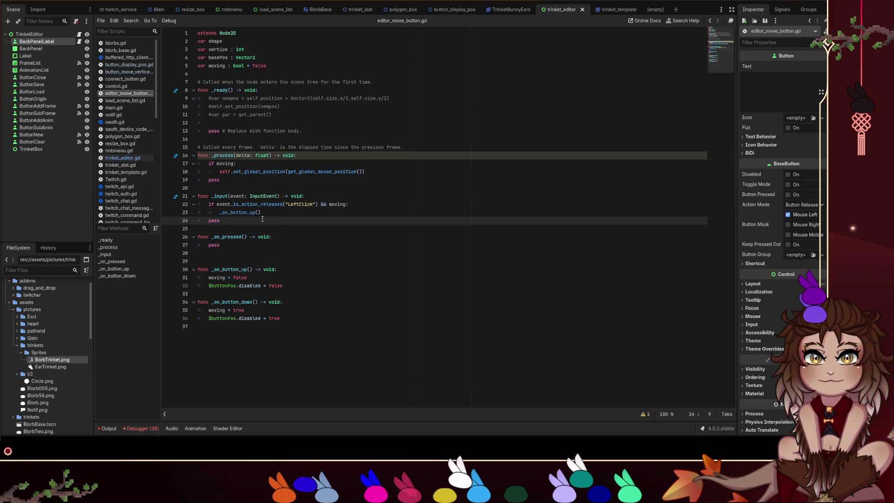
pyautogui.click(211, 277)
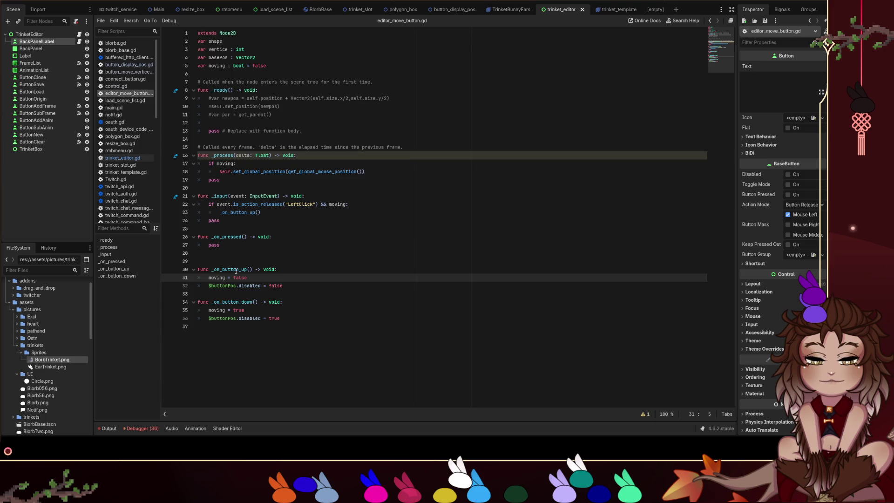
pyautogui.click(280, 318)
pyautogui.keyDown('shift'); pyautogui.click(198, 278); pyautogui.keyUp('shift')
pyautogui.keyDown('shift'); pyautogui.click(167, 268); pyautogui.keyUp('shift')
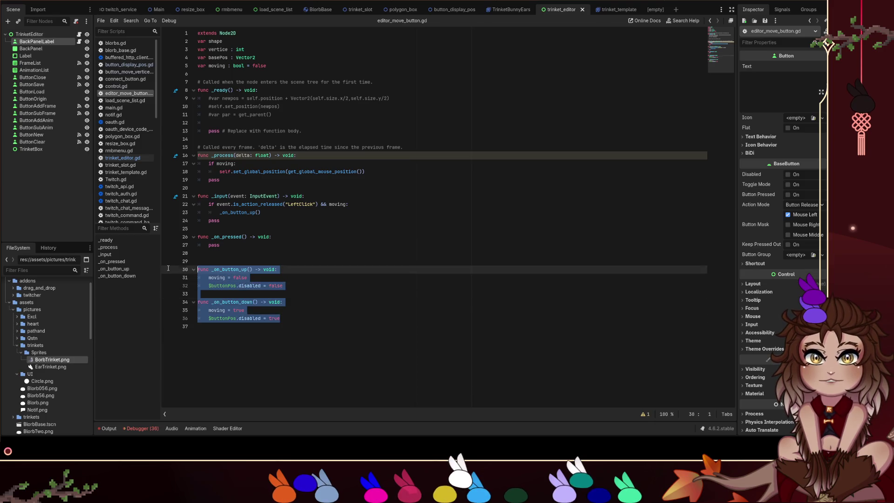
pyautogui.moveTo(283, 319)
pyautogui.mouseDown()
pyautogui.moveTo(261, 310)
pyautogui.moveTo(191, 199)
pyautogui.mouseUp()
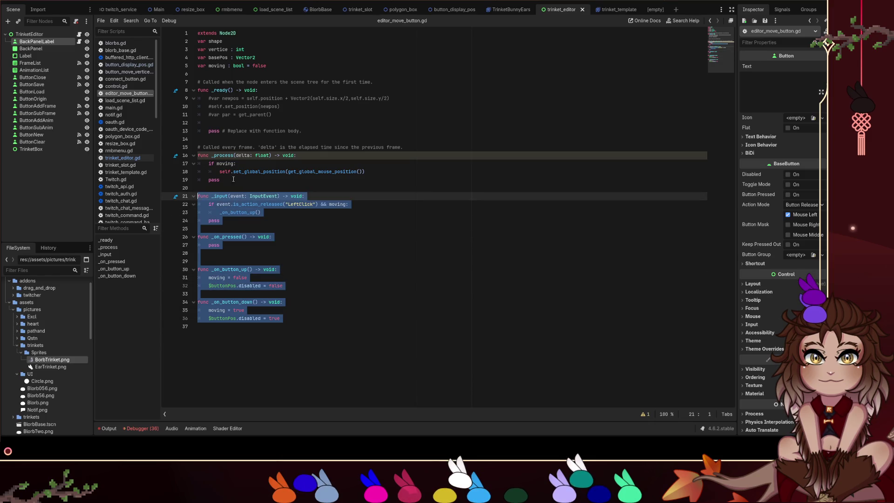
pyautogui.click(79, 34)
pyautogui.scroll(-10, 339, 317)
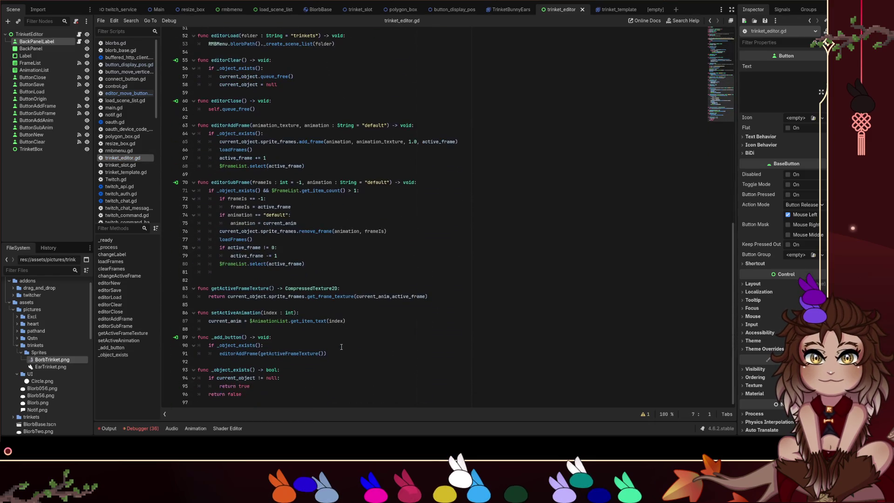
# Paste the handlers under a '#### Movement' heading, delete the empty _on_pressed, and save.
pyautogui.click(293, 398)
pyautogui.press('Return')
pyautogui.write('####')
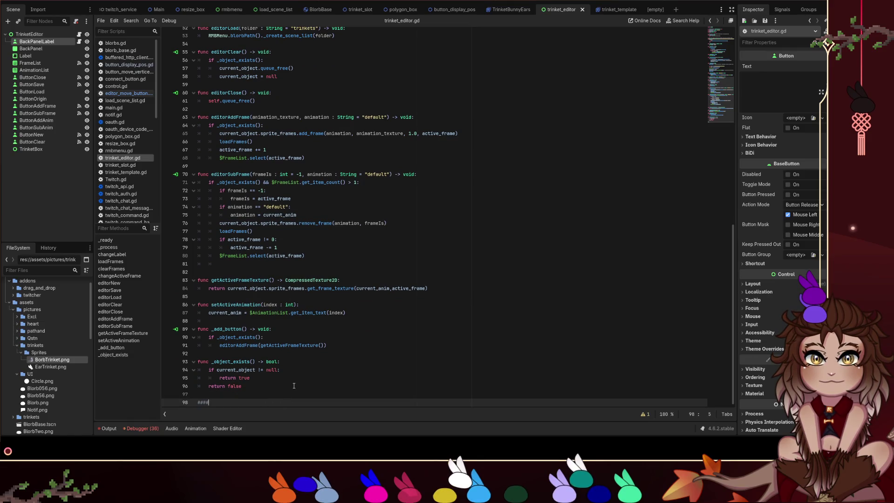
pyautogui.press('BackSpace')
pyautogui.write(' Movement')
pyautogui.press('Return')
pyautogui.write('func _input(event: InputEvent) -> void: \tif event.is_action_released("LeftClick") && moving: \t\t_on_button_up() \tpass  func _on_pressed() -> void: \tpass   func _on_button_up() -> void: \tmoving = false \t$ButtonPos.disabled = false  func _on_button_down() -> void: \tmoving = true \t$ButtonPos.disabled = true')
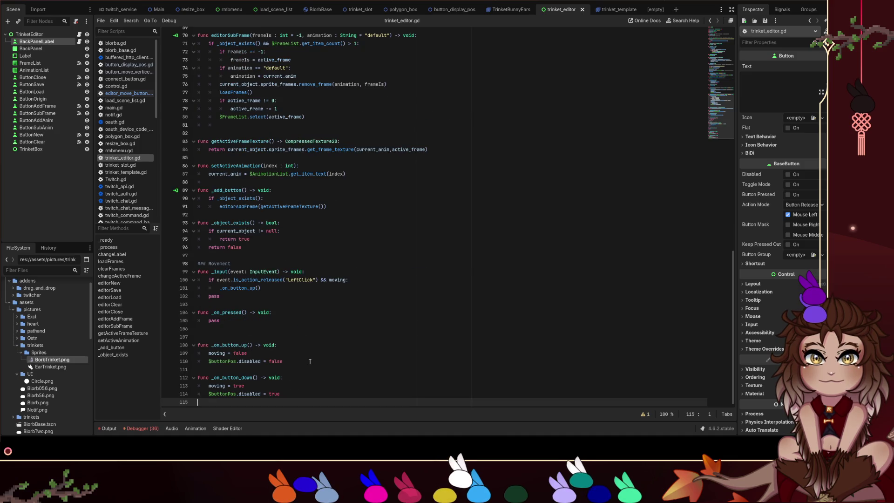
pyautogui.moveTo(270, 329); pyautogui.dragTo(268, 304)
pyautogui.press('BackSpace')
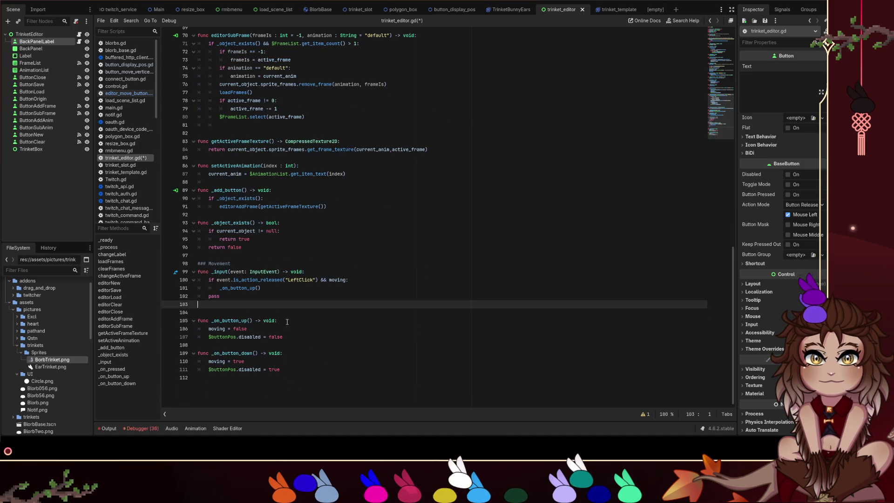
pyautogui.press('BackSpace')
pyautogui.click(311, 362)
pyautogui.press('Delete')
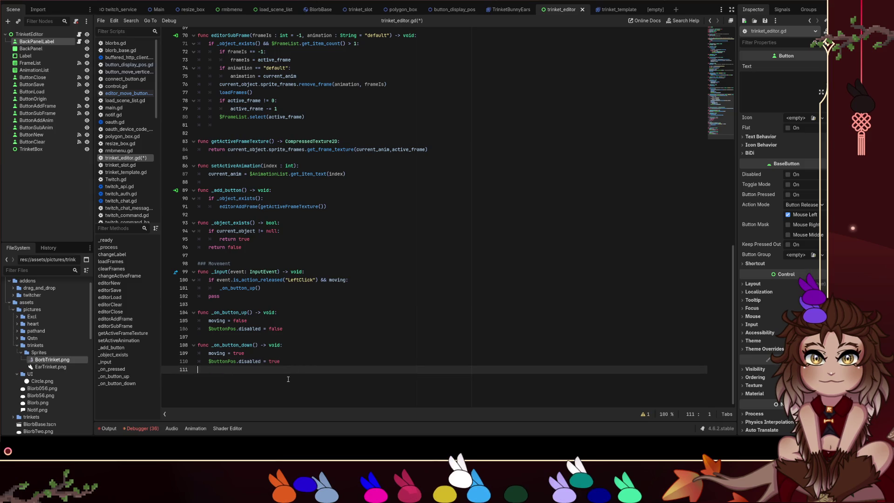
pyautogui.hotkey('ctrl', 's')
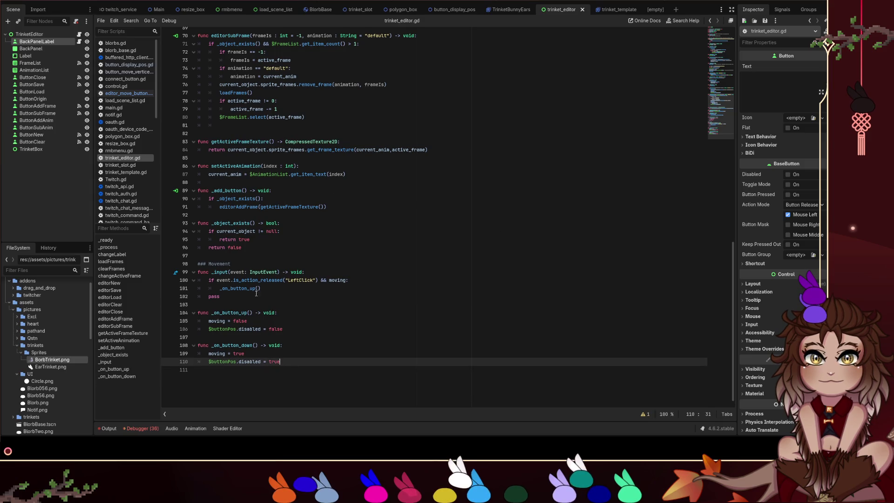
# Open BackPanelLabel's script and check its button_up connection in the Signals dock.
pyautogui.click(231, 297)
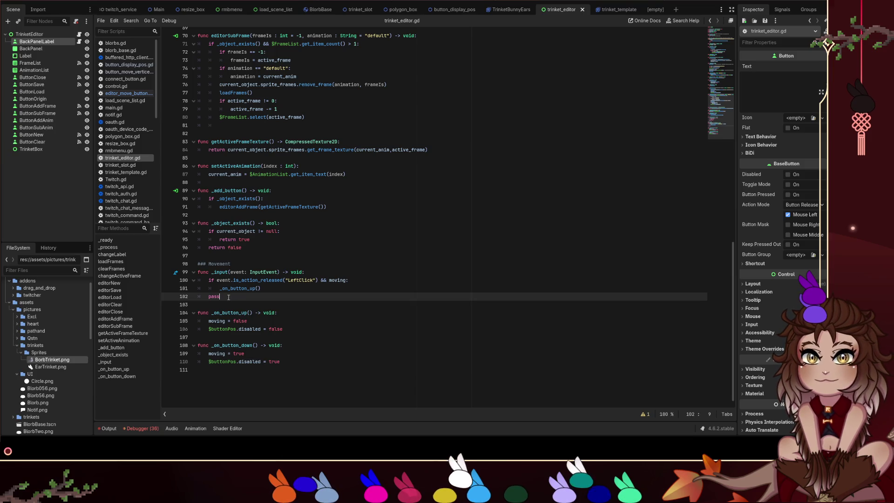
pyautogui.click(78, 42)
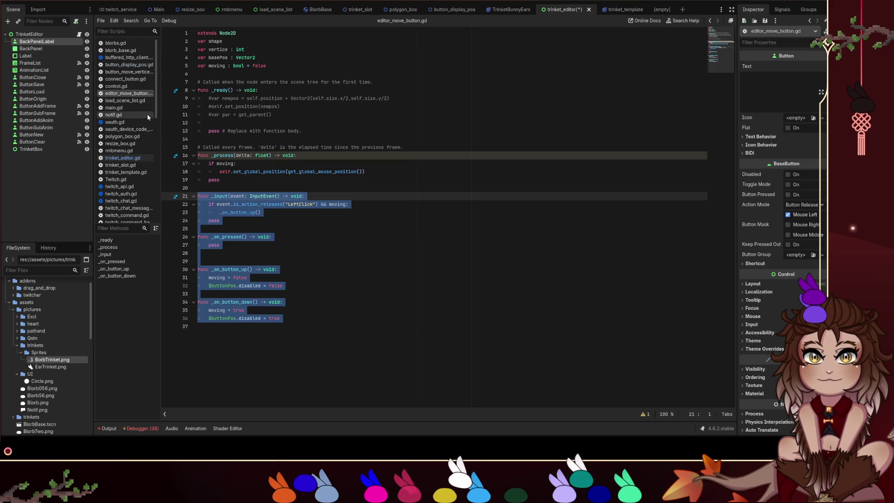
pyautogui.click(783, 9)
pyautogui.click(769, 48)
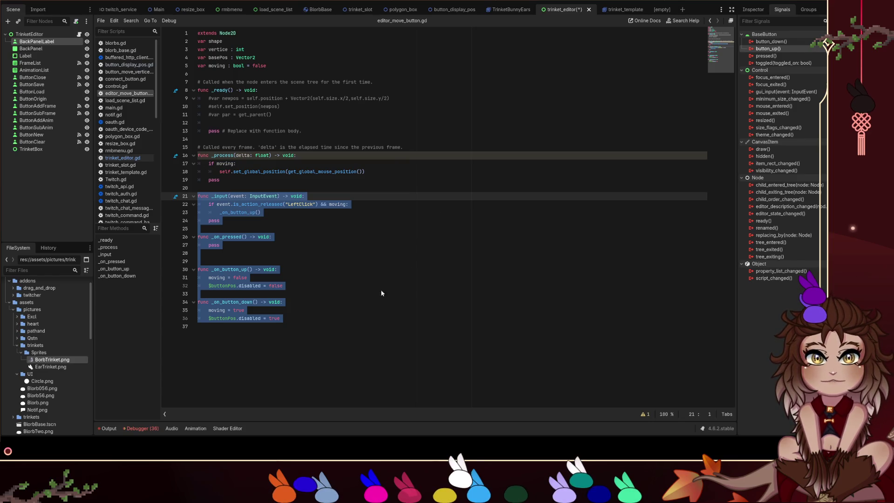
pyautogui.click(69, 43)
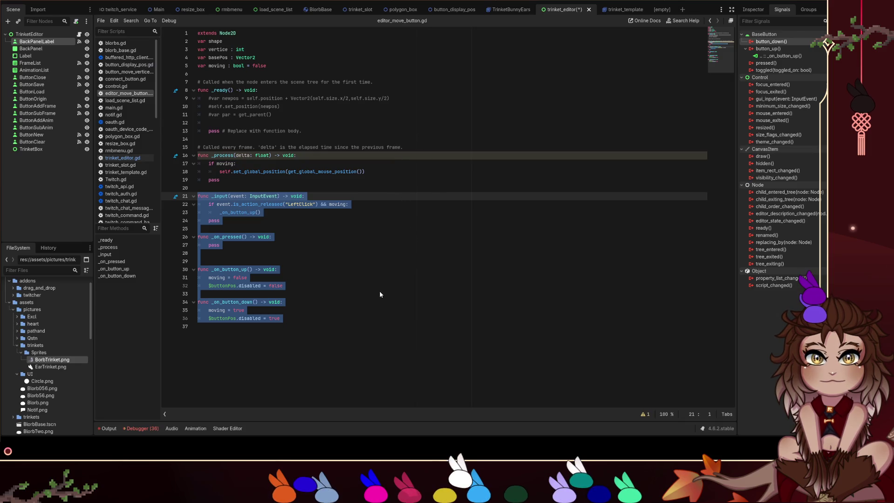
# Inspect the fake blorb debug button's properties and signals in the Main scene, then open blorbs.gd.
pyautogui.hotkey('alt', 'Left')
pyautogui.click(159, 9)
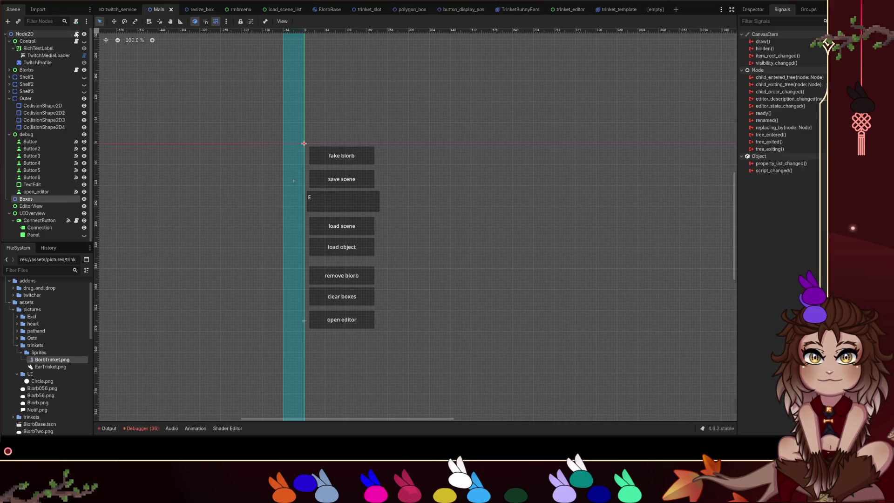
pyautogui.click(314, 159)
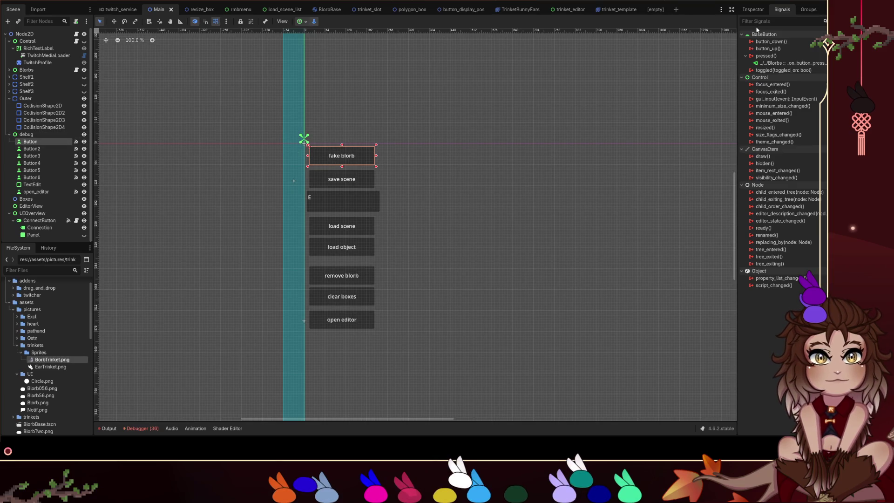
pyautogui.click(757, 12)
pyautogui.click(780, 10)
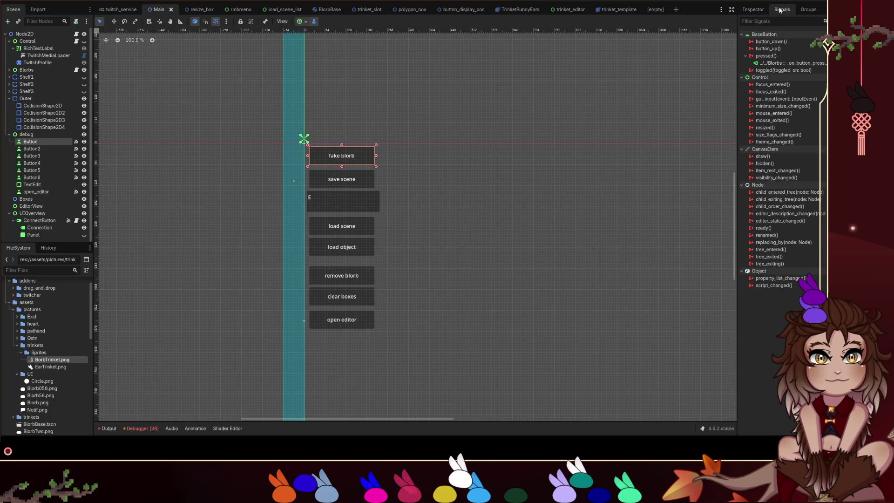
pyautogui.click(51, 49)
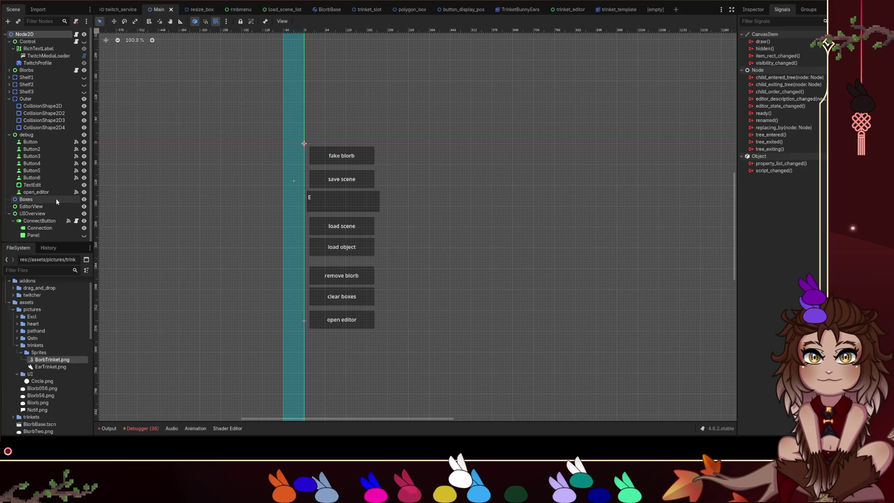
pyautogui.click(76, 71)
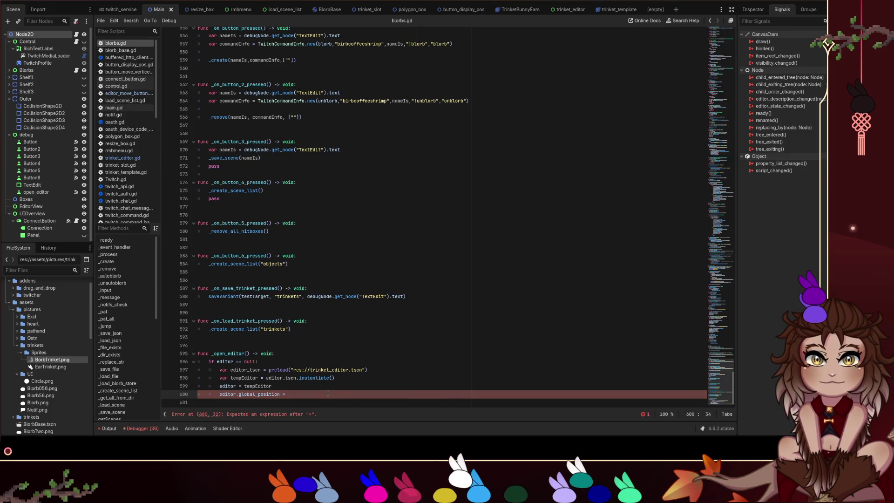
# Make line 600 read editor.global_position = Vector2(100.0,100.0), then run the project with F5.
pyautogui.press('BackSpace')
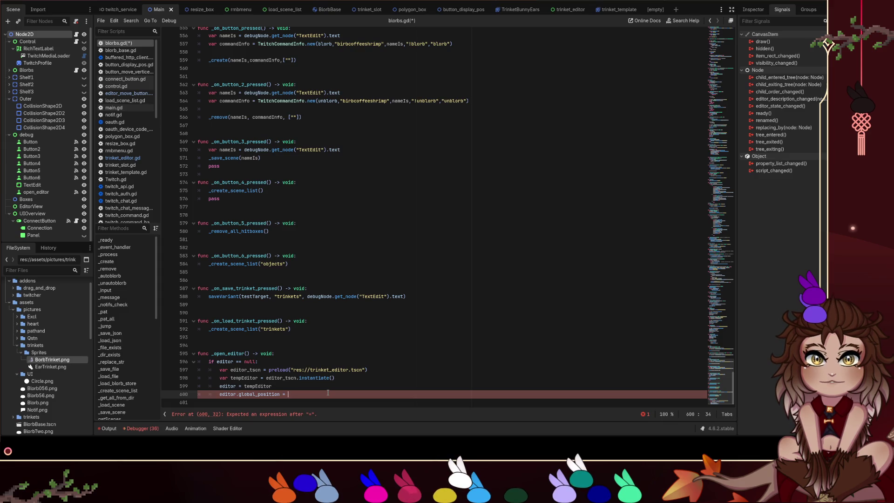
pyautogui.write('100.')
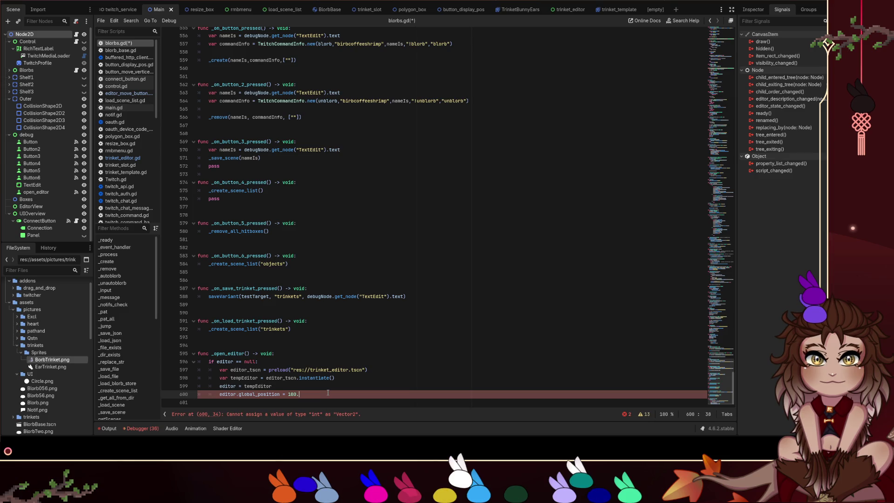
pyautogui.press('BackSpace')
pyautogui.write(',100.0')
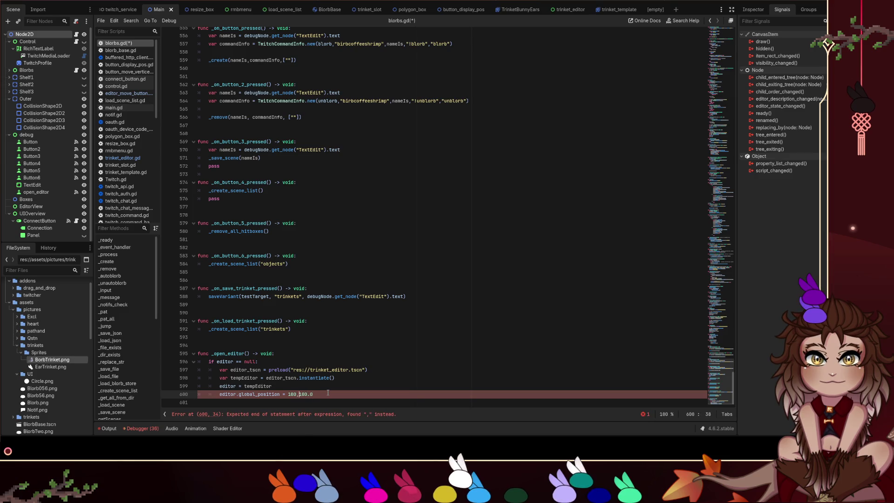
pyautogui.write('.0')
pyautogui.press('Left')
pyautogui.press('Left')
pyautogui.press('Left')
pyautogui.write('Vector2(')
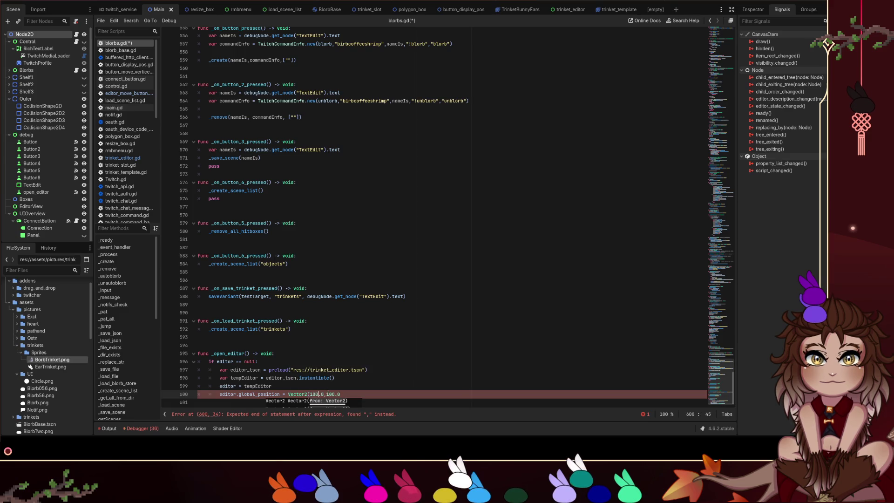
pyautogui.click(327, 394)
pyautogui.press('End')
pyautogui.write(')')
pyautogui.press('F5')
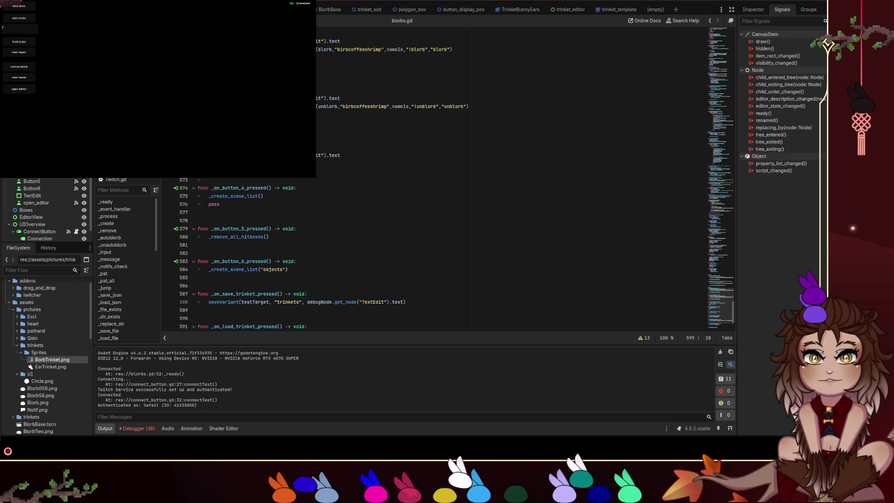
# Search blorbs.gd for instantiate calls and comment out the position line 600.
pyautogui.scroll(-3, 291, 278)
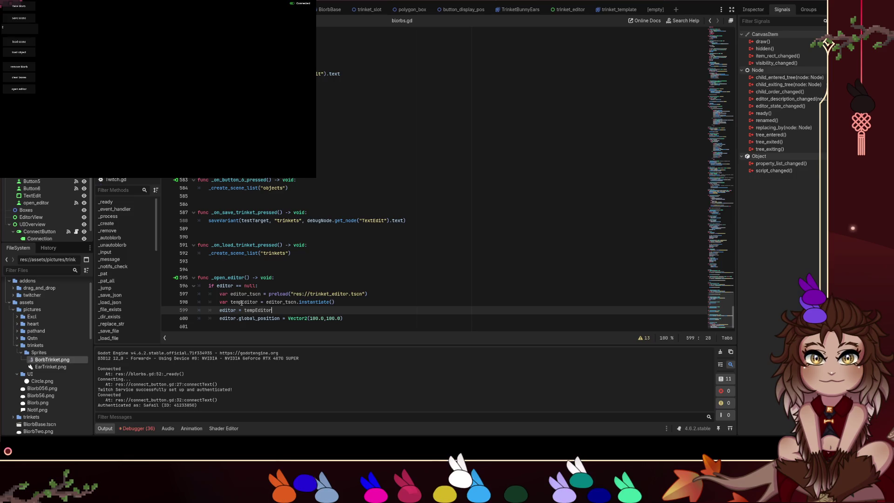
pyautogui.scroll(3, 270, 279)
pyautogui.scroll(-3, 297, 250)
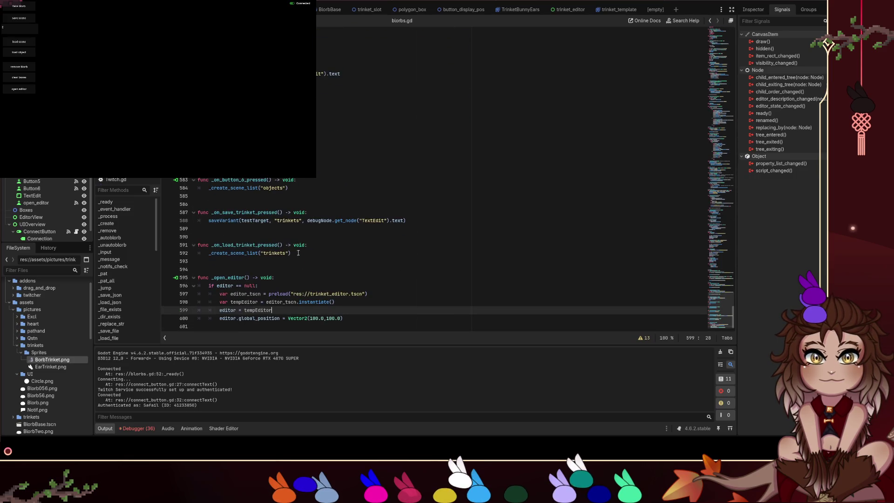
pyautogui.doubleClick(301, 304)
pyautogui.hotkey('ctrl', 'f')
pyautogui.press('Return')
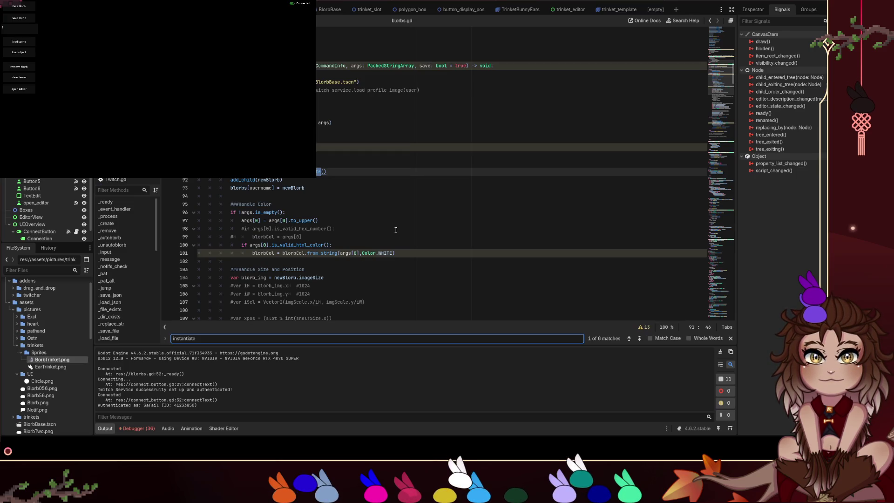
pyautogui.moveTo(735, 73); pyautogui.dragTo(735, 306)
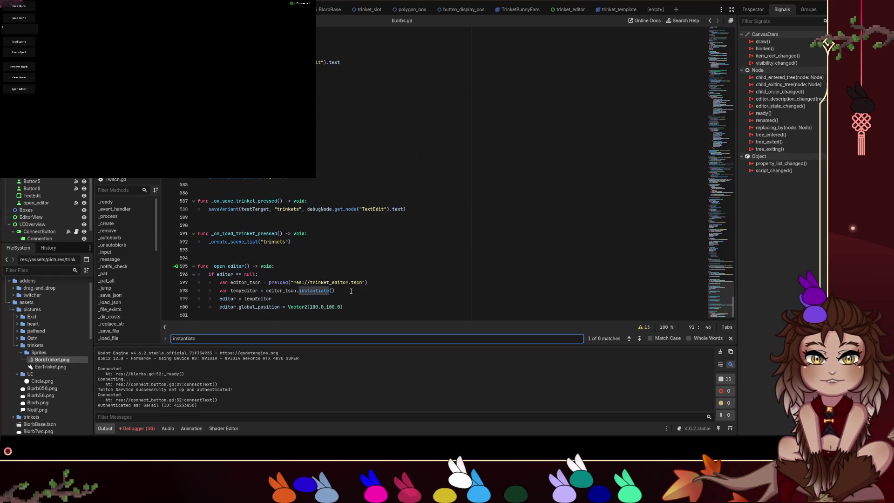
pyautogui.click(296, 309)
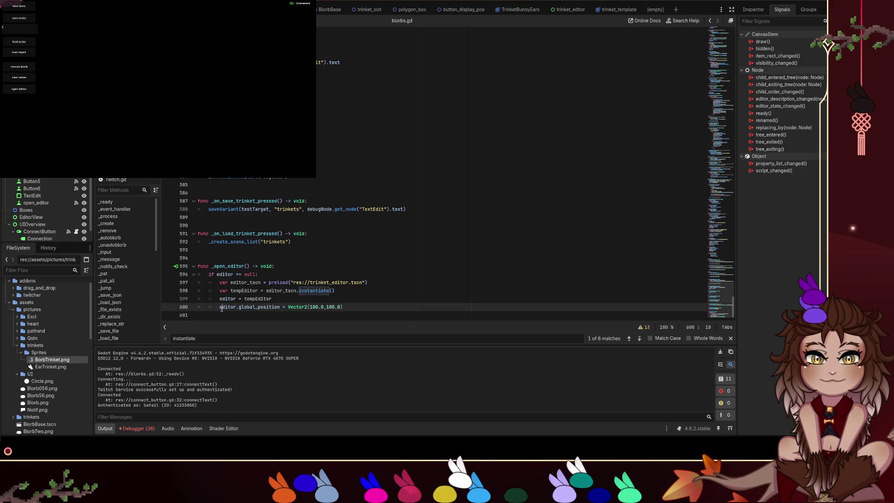
pyautogui.write('#')
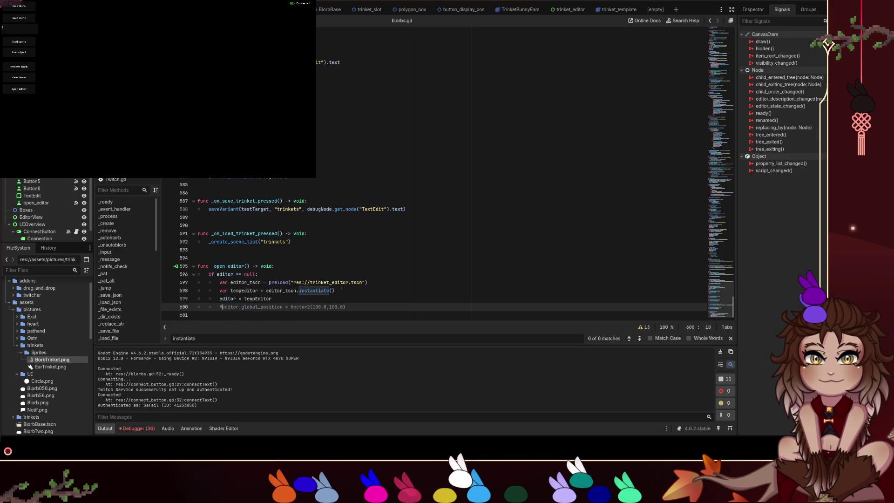
# Replace tempEditor with editor_tscn.instantiate() and delete the var tempEditor line.
pyautogui.moveTo(335, 293); pyautogui.dragTo(265, 291)
pyautogui.hotkey('ctrl', 'x')
pyautogui.press('Down')
pyautogui.press('End')
pyautogui.hotkey('ctrl', 'shift', 'Left')
pyautogui.hotkey('ctrl', 'v')
pyautogui.press('Up')
pyautogui.hotkey('shift', 'Home')
pyautogui.press('BackSpace')
pyautogui.press('Delete')
pyautogui.press('End')
# Add self.add_child(editor) below the assignment and save blorbs.gd.
pyautogui.press('Return')
pyautogui.write('add')
pyautogui.press('BackSpace')
pyautogui.press('BackSpace')
pyautogui.press('BackSpace')
pyautogui.write('self.add_child(edtir')
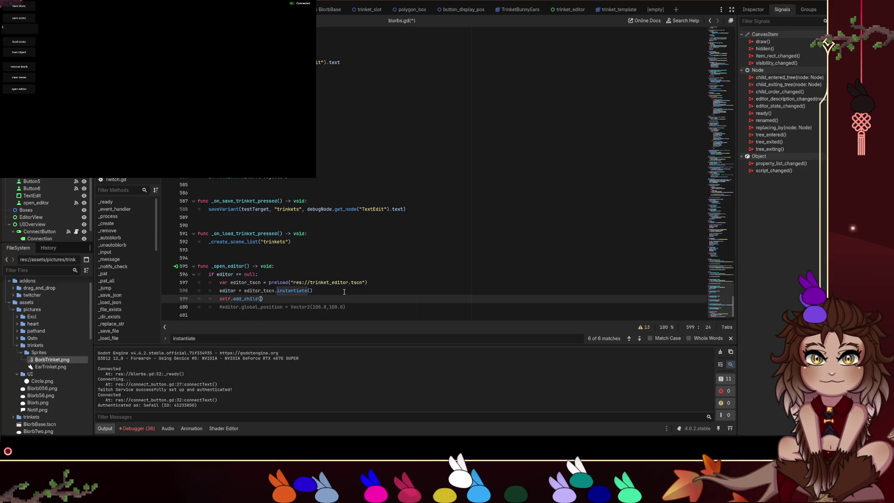
pyautogui.press('BackSpace')
pyautogui.press('BackSpace')
pyautogui.press('BackSpace')
pyautogui.write('itor')
pyautogui.click(570, 253)
pyautogui.hotkey('ctrl', 's')
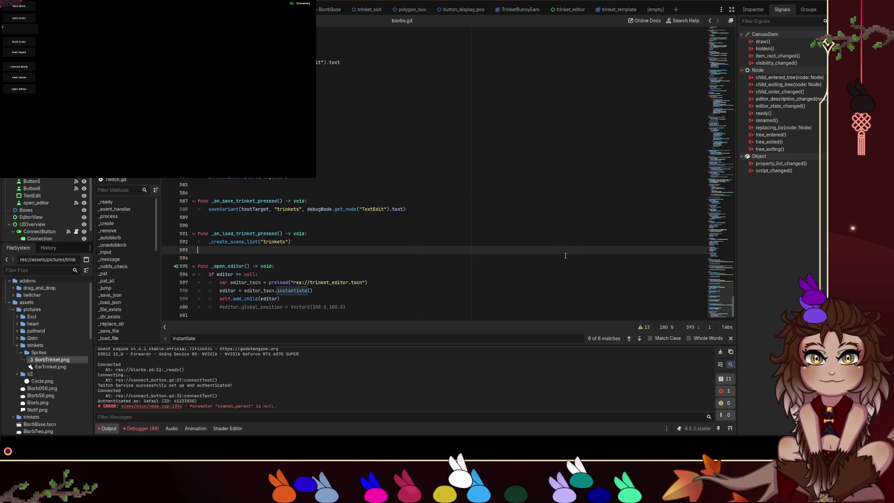
pyautogui.scroll(-2, 60, 205)
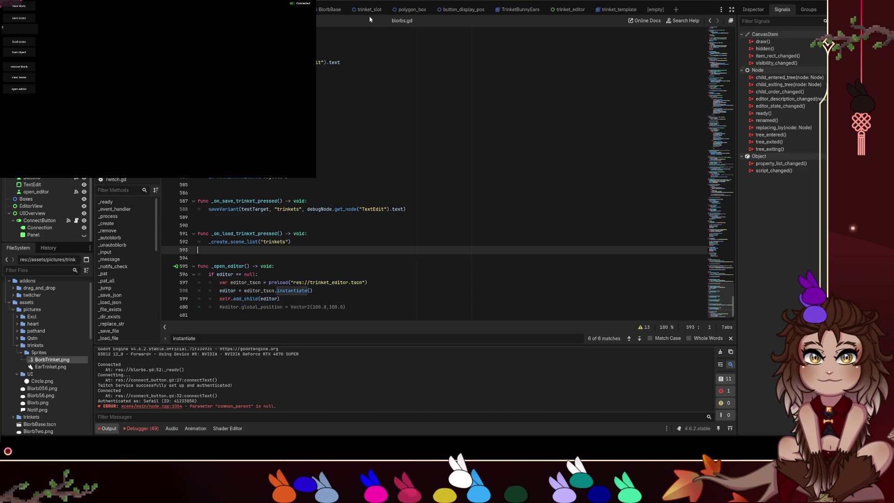
# Move the EditorView control to (264, 64) in the Main scene's 2D view.
pyautogui.hotkey('ctrl', 'F1')
pyautogui.click(59, 211)
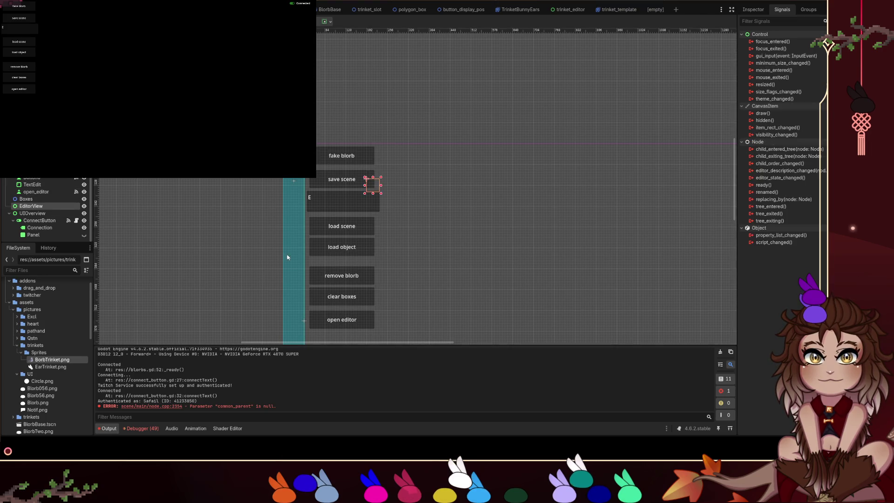
pyautogui.scroll(-5, 423, 257)
pyautogui.scroll(2, 328, 153)
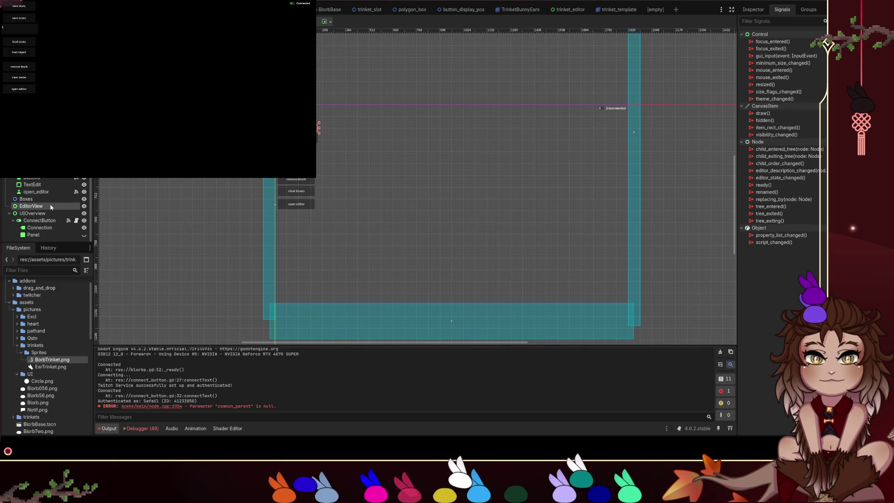
pyautogui.click(754, 9)
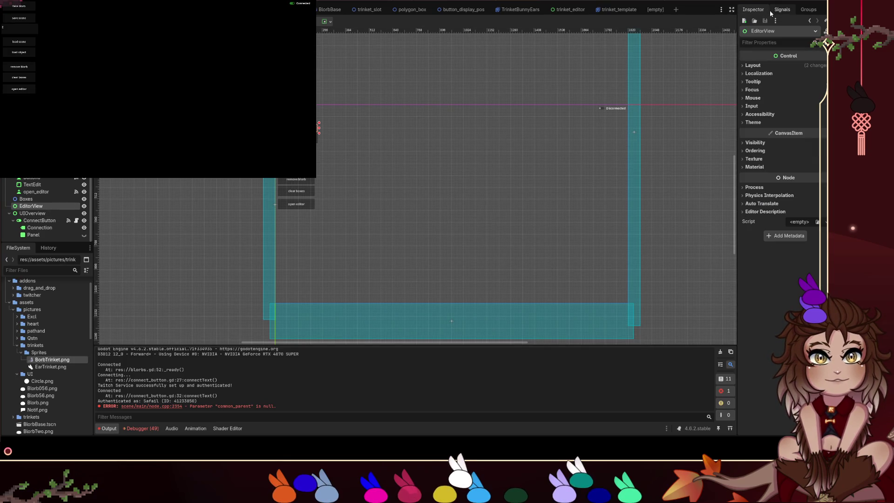
pyautogui.moveTo(319, 128); pyautogui.dragTo(325, 118)
pyautogui.click(397, 133)
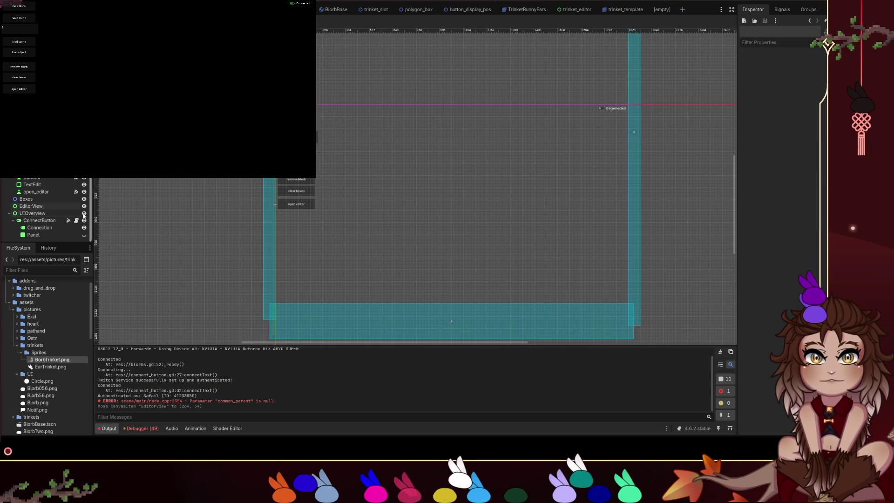
# Return to the control.gd script and relaunch the game with F5.
pyautogui.hotkey('ctrl', 'F3')
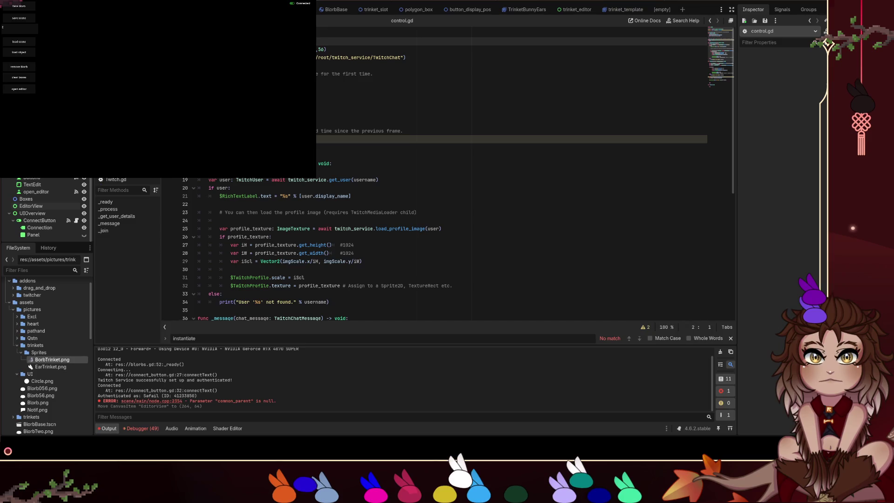
pyautogui.scroll(-5, 326, 216)
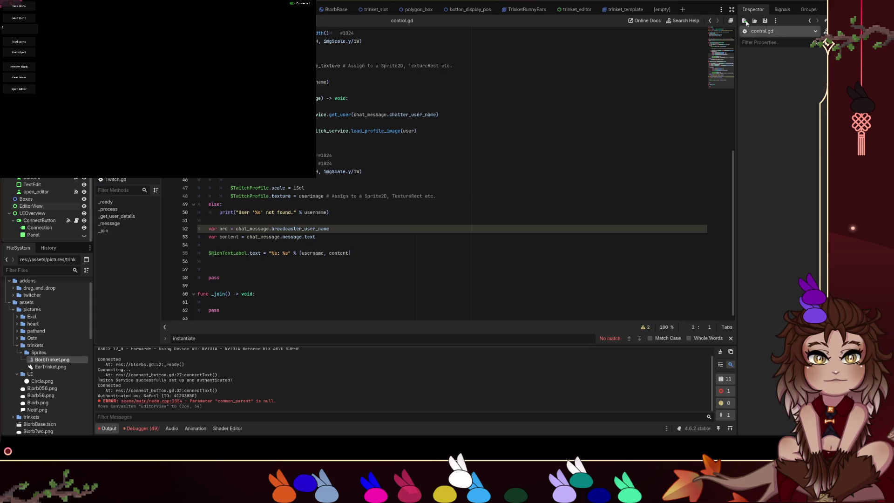
pyautogui.press('F5')
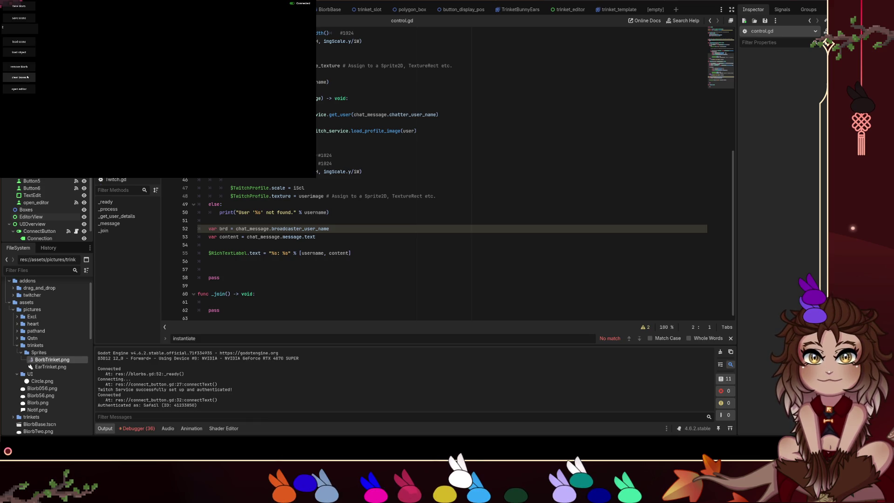
# Open the in-game trinket editor, start a new trinket, add a bird sprite, and clear the object name.
pyautogui.click(19, 89)
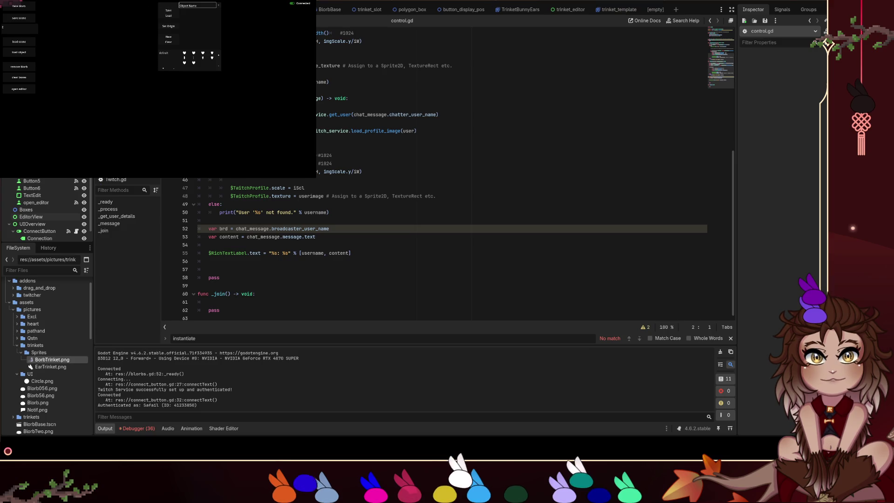
pyautogui.click(405, 1)
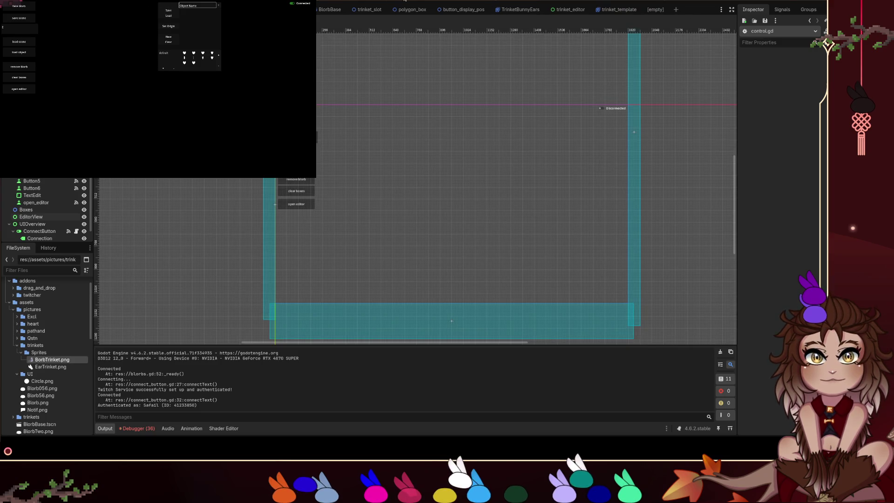
pyautogui.click(404, 1)
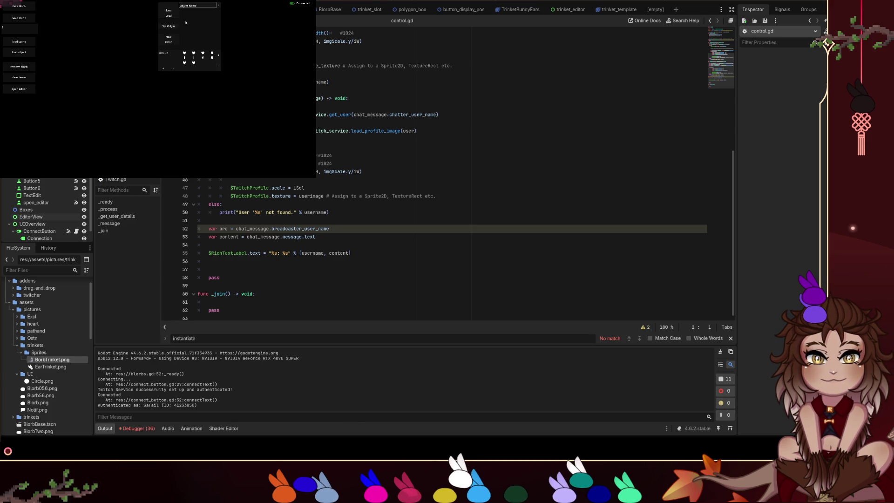
pyautogui.click(176, 39)
pyautogui.click(176, 39)
pyautogui.click(185, 53)
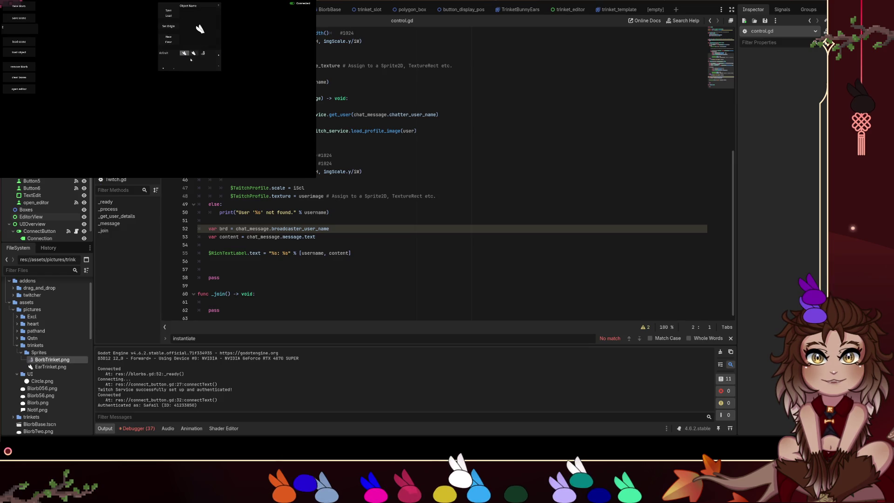
pyautogui.click(219, 67)
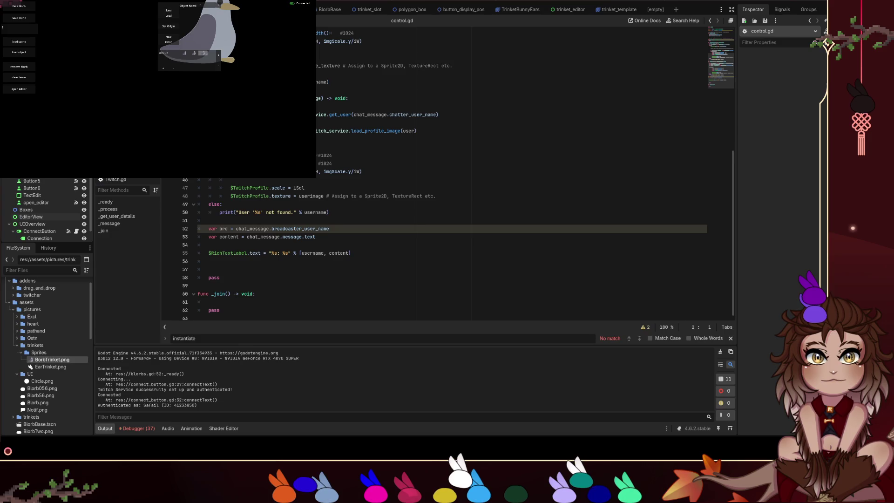
pyautogui.press('BackSpace')
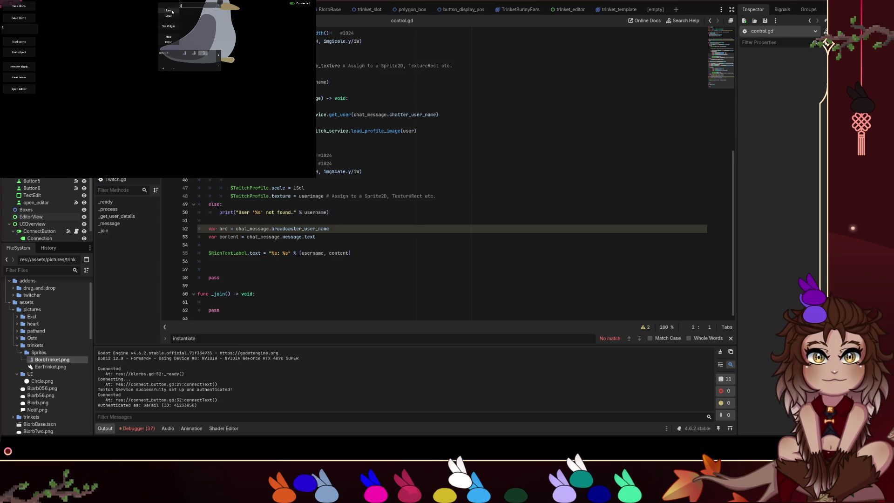
pyautogui.click(168, 11)
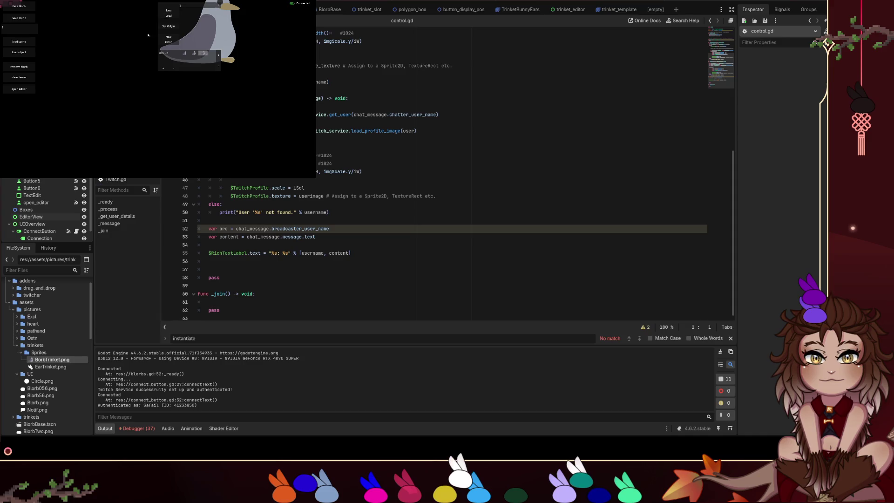
pyautogui.click(568, 10)
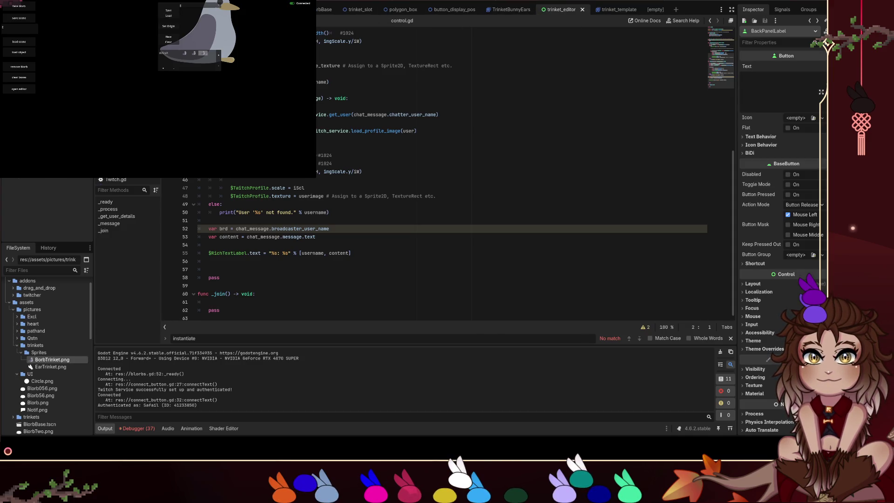
# Select ButtonLoad in the trinket_editor tree and pick its pressed() signal in the Signals dock.
pyautogui.press('Down')
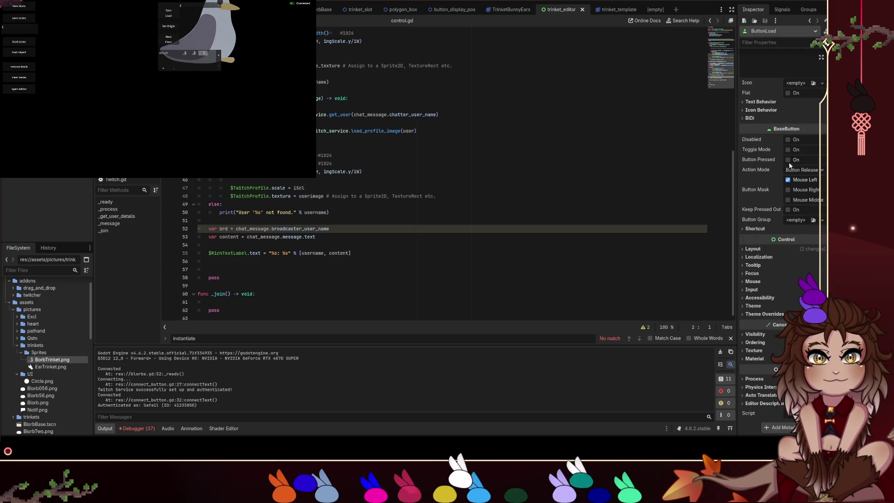
pyautogui.click(787, 6)
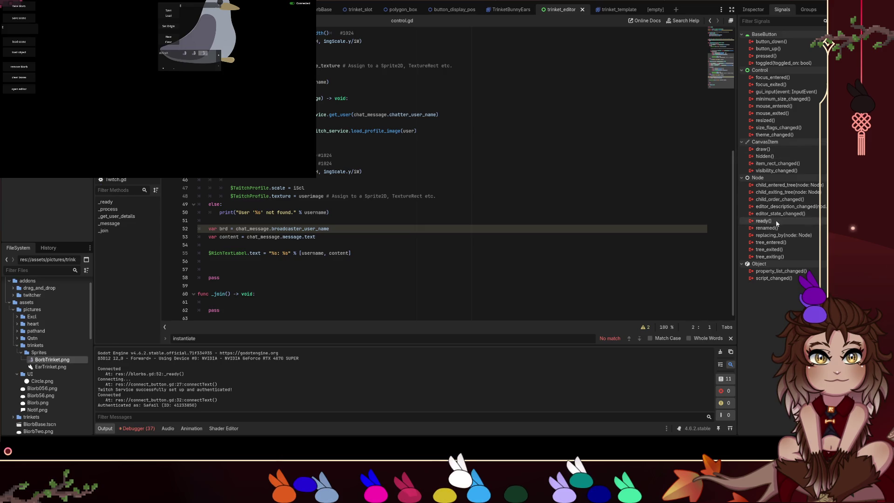
pyautogui.click(766, 55)
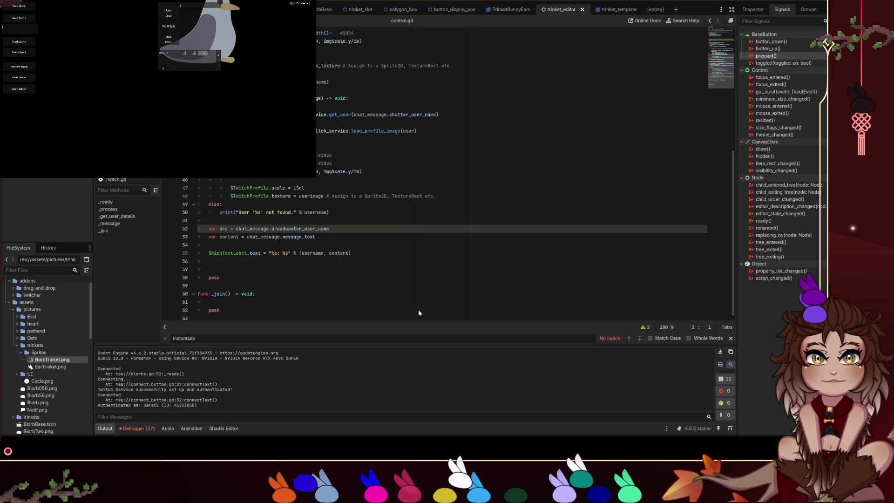
# Connect ButtonLoad's pressed() signal to editorLoad and save trinket_editor.gd.
pyautogui.press('Return')
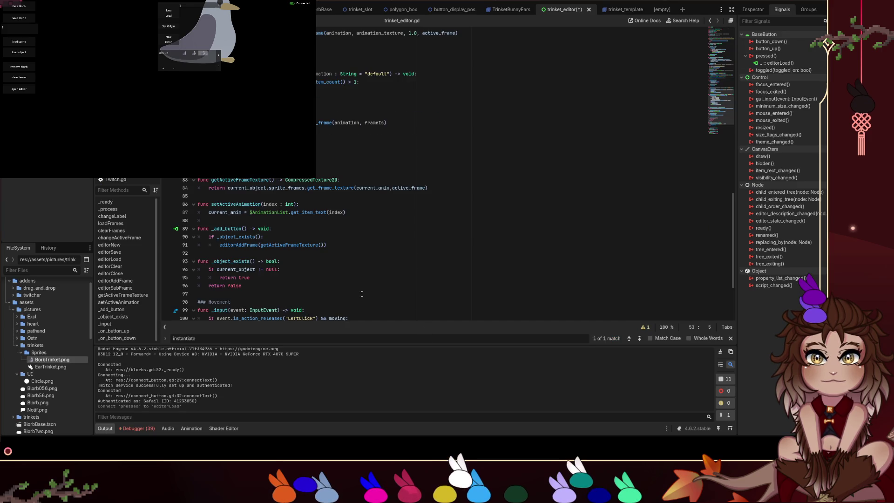
pyautogui.click(362, 278)
pyautogui.hotkey('ctrl', 's')
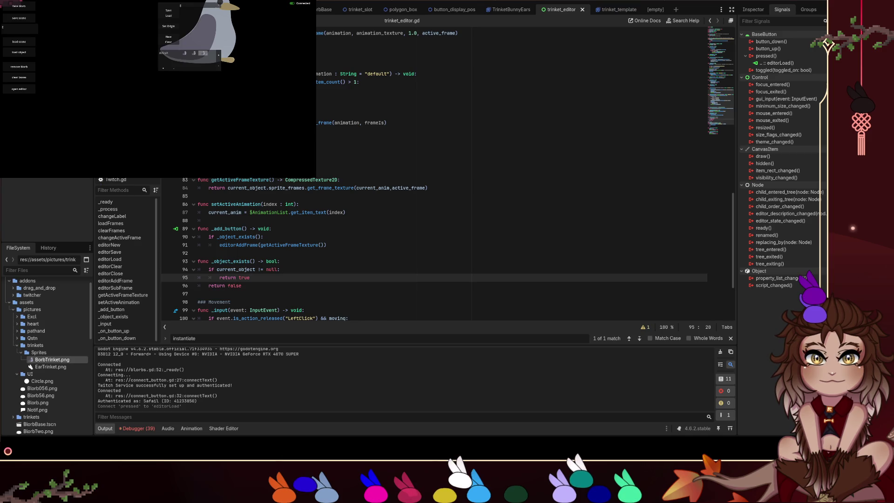
# Relaunch the game with F5, reopen the in-game trinket editor to retest it, then return to 2D.
pyautogui.click(219, 6)
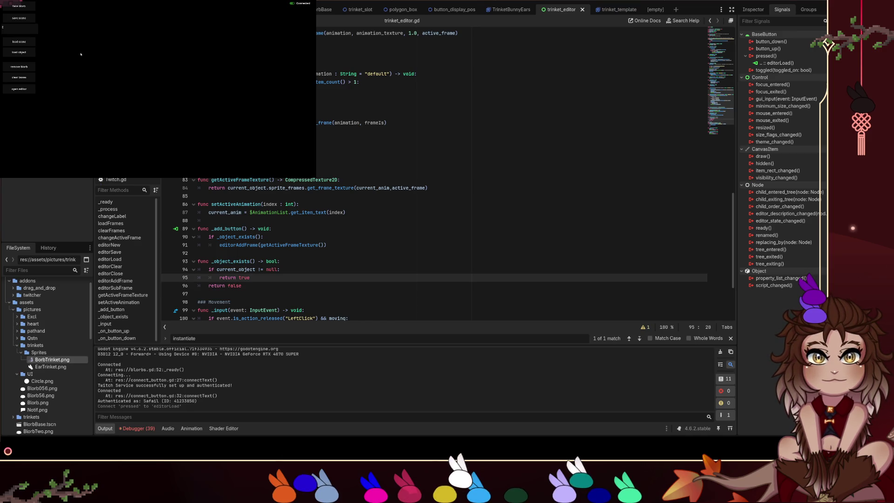
pyautogui.click(29, 88)
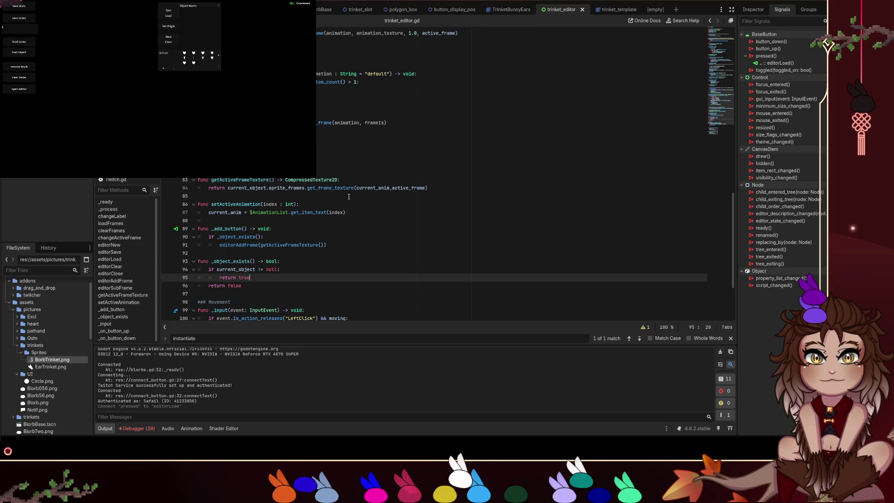
pyautogui.click(304, 212)
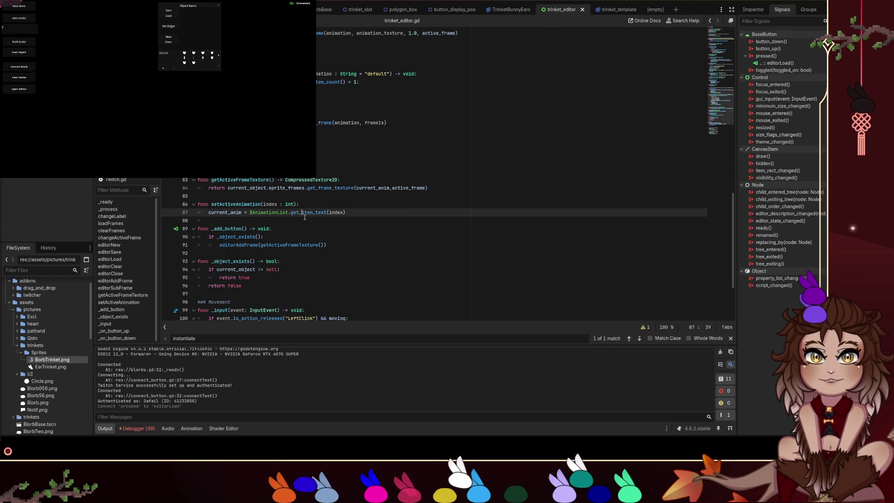
pyautogui.press('F5')
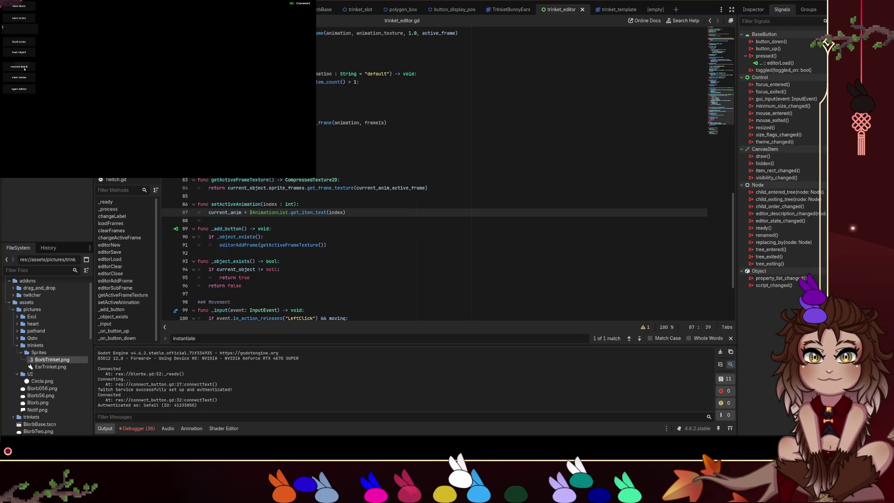
pyautogui.click(19, 88)
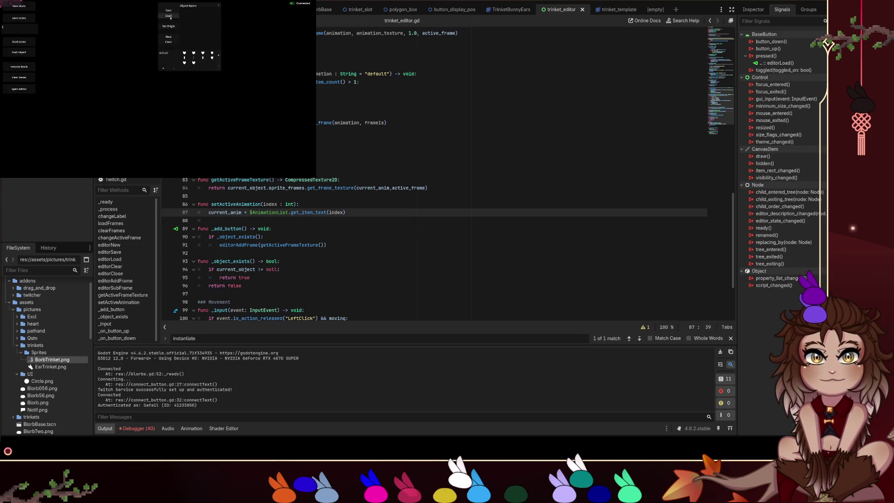
pyautogui.rightClick(97, 59)
pyautogui.click(48, 71)
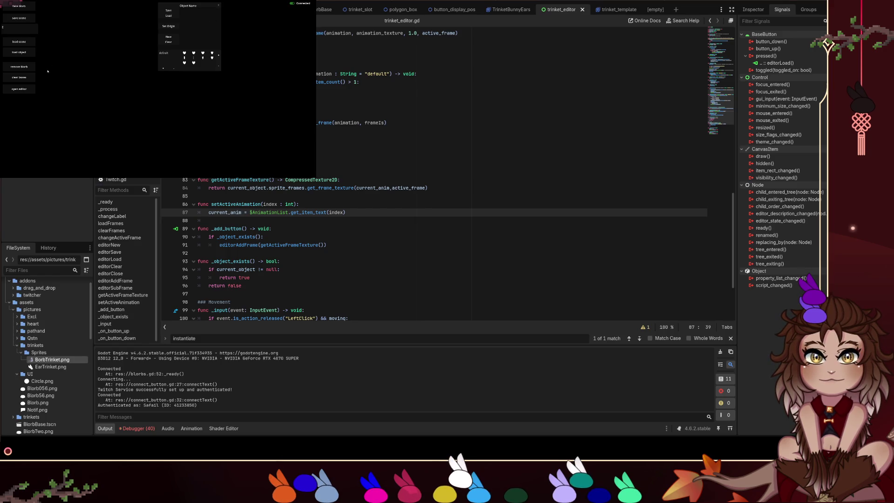
pyautogui.click(365, 1)
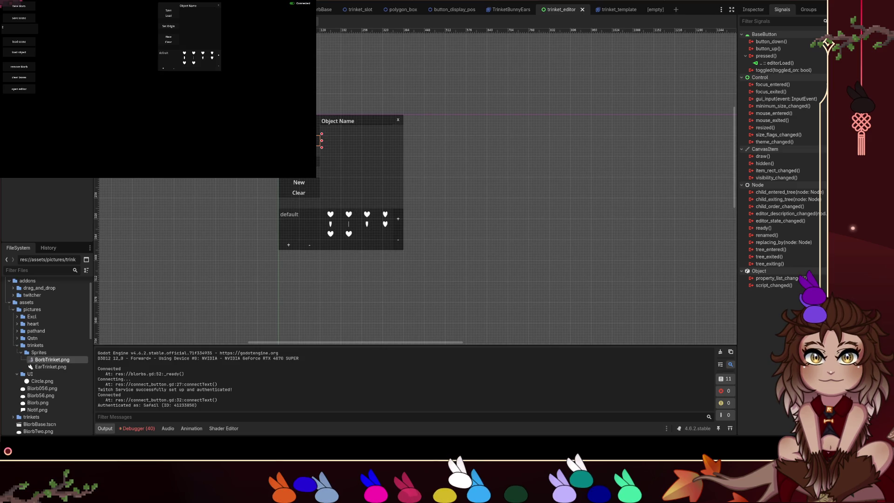
# Paste an open_editor copy in BlorbBase below the original and connect its pressed() to _on_load_trinket_pressed.
pyautogui.click(324, 9)
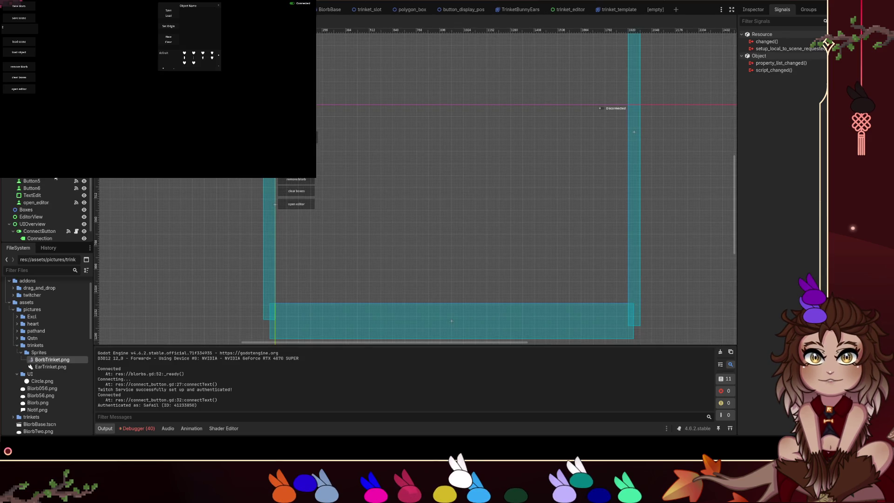
pyautogui.scroll(-1, 47, 210)
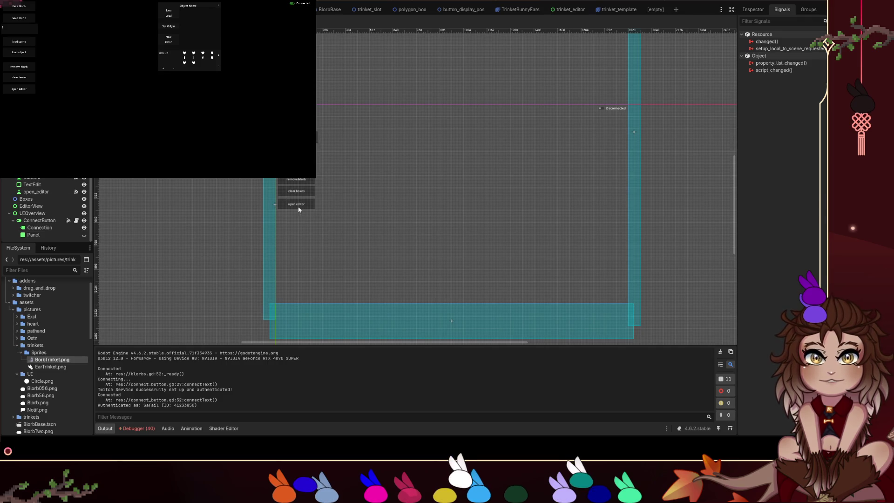
pyautogui.hotkey('ctrl', 'v')
pyautogui.scroll(5, 298, 223)
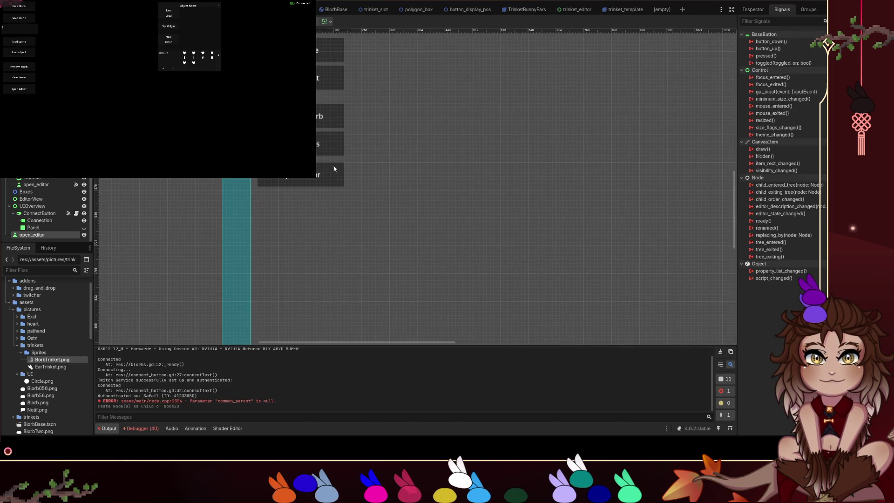
pyautogui.scroll(-5, 328, 170)
pyautogui.moveTo(335, 161)
pyautogui.mouseDown()
pyautogui.moveTo(334, 175)
pyautogui.moveTo(346, 172)
pyautogui.moveTo(344, 161)
pyautogui.mouseUp()
pyautogui.scroll(3, 468, 137)
pyautogui.click(766, 56)
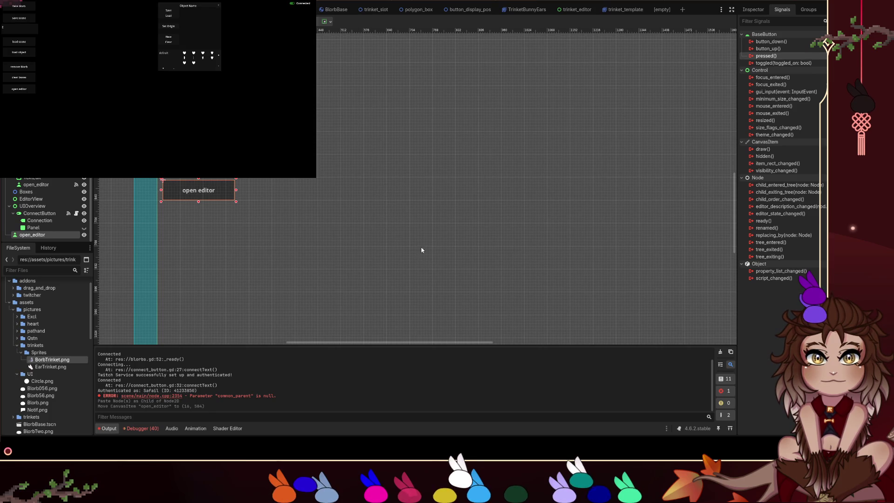
pyautogui.click(378, 294)
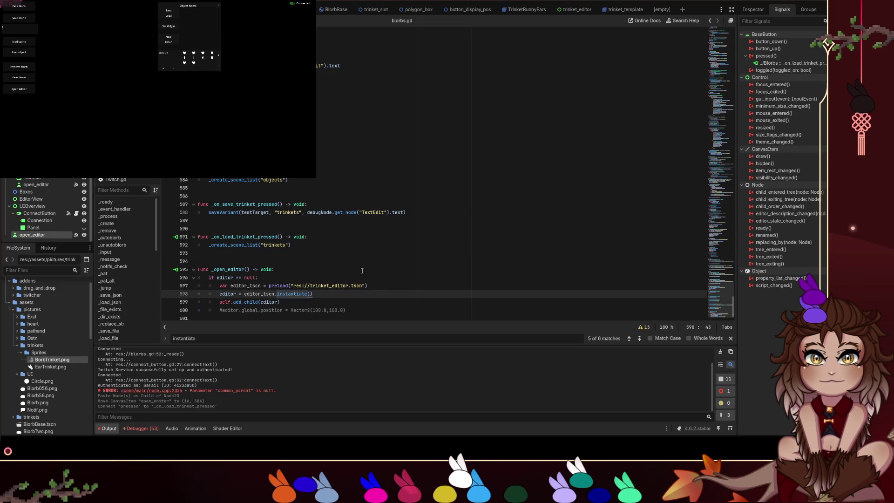
# Relaunch the game, then place a copy of the open_editor button in the debug column.
pyautogui.click(361, 253)
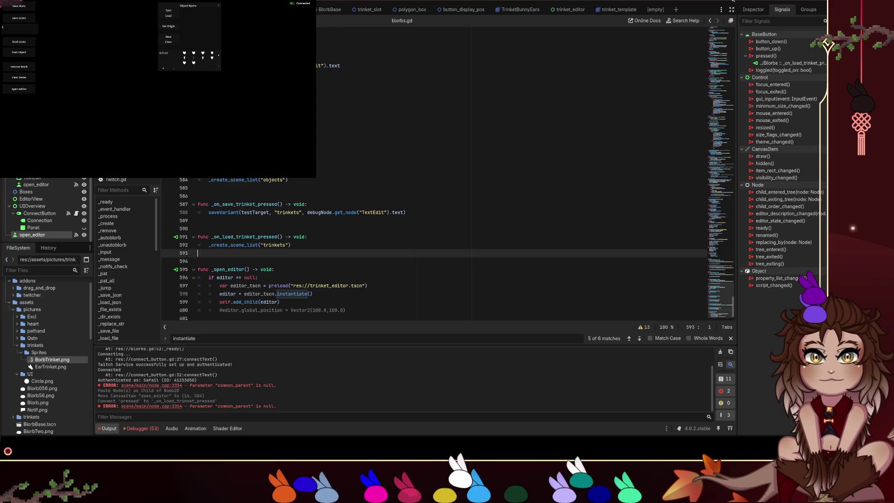
pyautogui.press('F5')
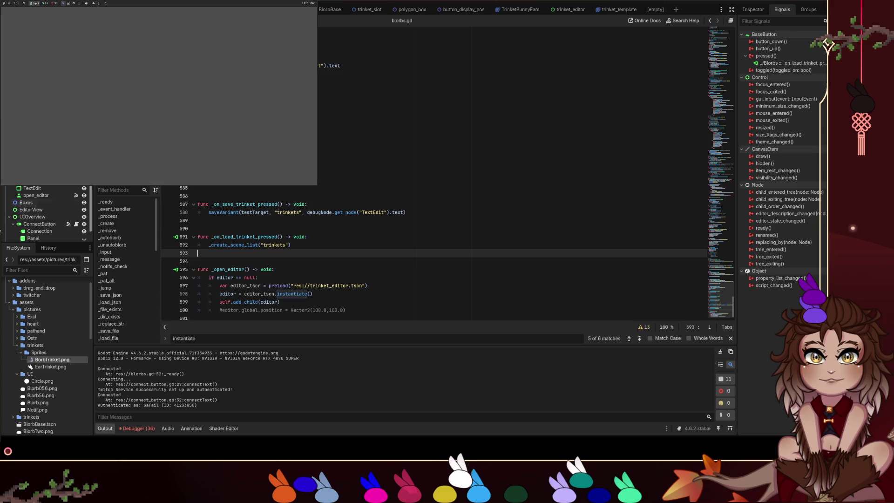
pyautogui.click(753, 9)
pyautogui.click(779, 98)
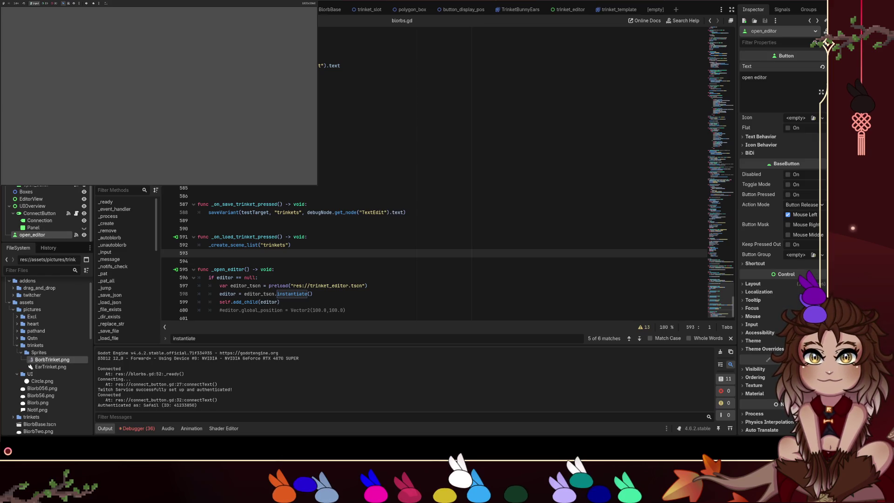
pyautogui.moveTo(33, 234); pyautogui.dragTo(37, 191)
# Change the copied button's label text to 'load trinket'.
pyautogui.click(787, 92)
pyautogui.press('BackSpace')
pyautogui.press('BackSpace')
pyautogui.press('BackSpace')
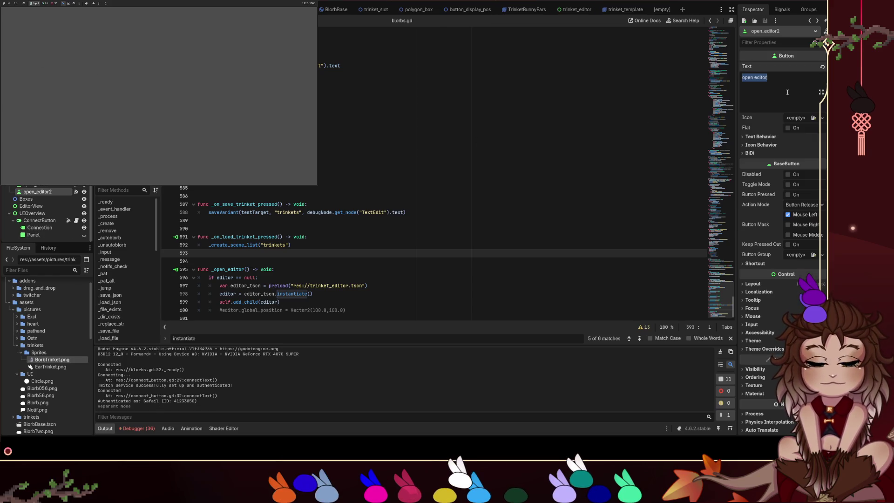
pyautogui.press('BackSpace')
pyautogui.press('BackSpace')
pyautogui.press('BackSpace')
pyautogui.write('load ')
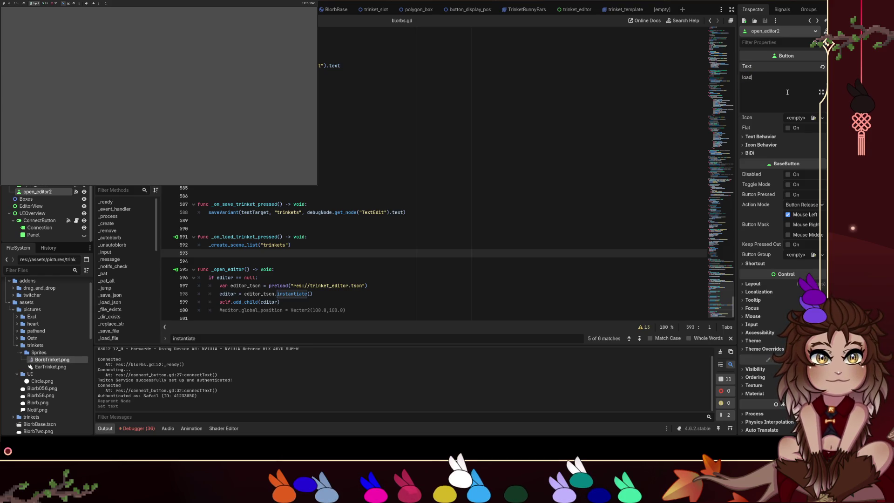
pyautogui.write('trinket')
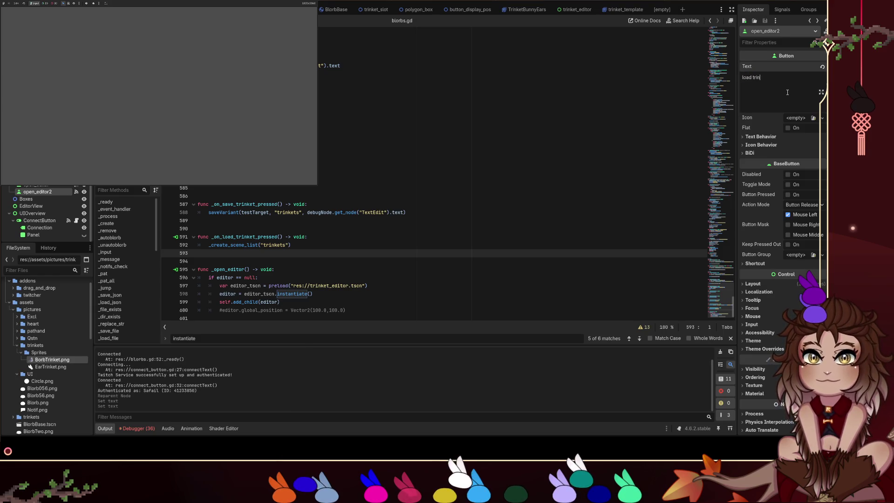
pyautogui.click(590, 139)
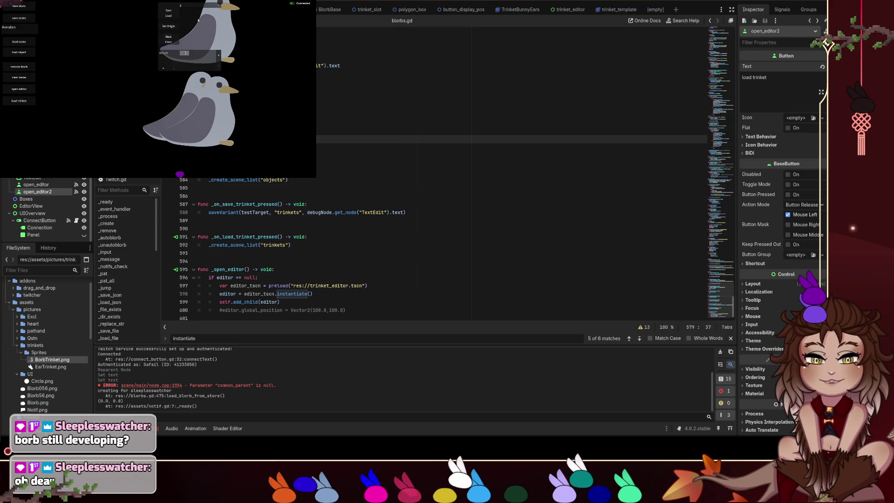
# Close the in-game trinket editor overlay and stop the running game.
pyautogui.click(221, 6)
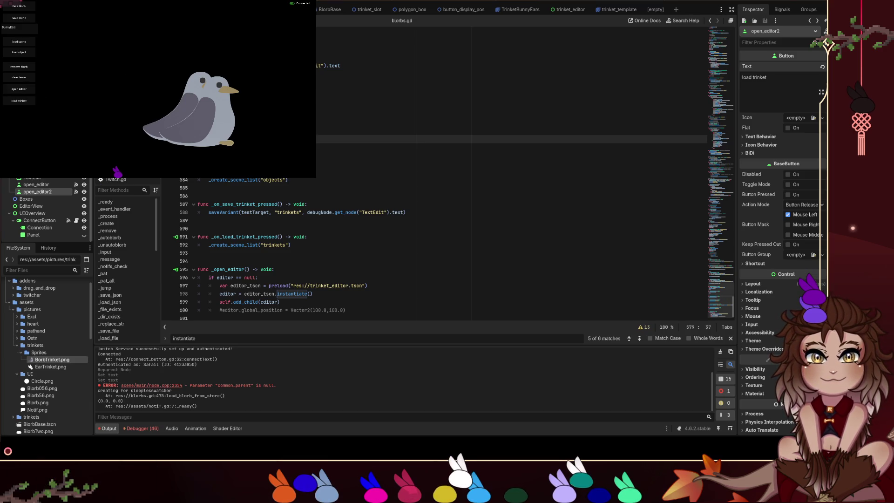
pyautogui.press('F8')
pyautogui.click(487, 116)
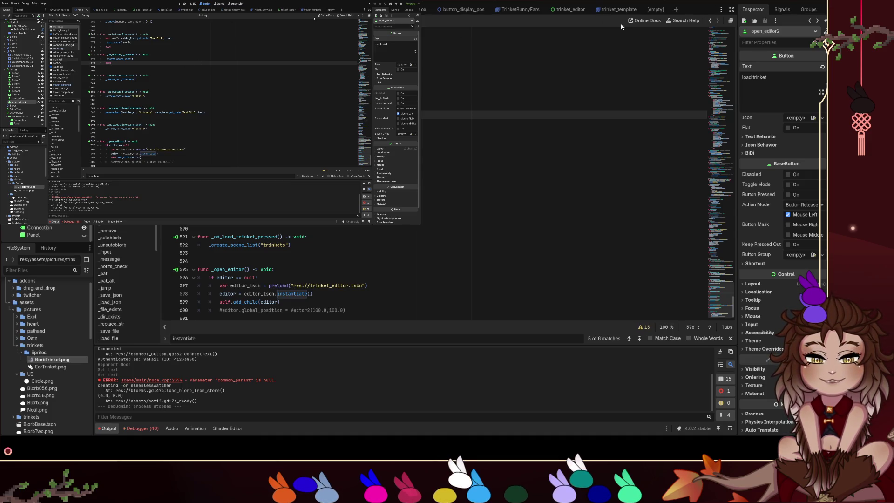
# Jump to _create_scene_list in blorbs.gd, review its instantiate and add_child lines (340–345), and open load_scene_list.
pyautogui.moveTo(608, 12)
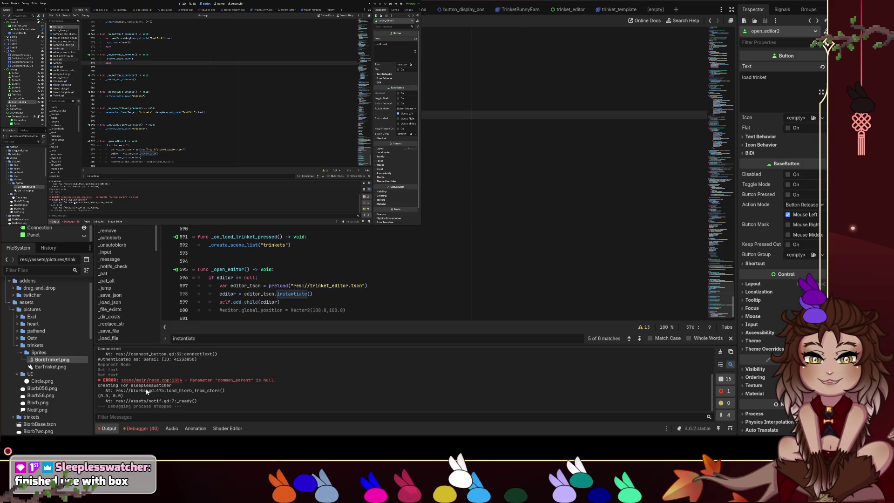
pyautogui.click(249, 230)
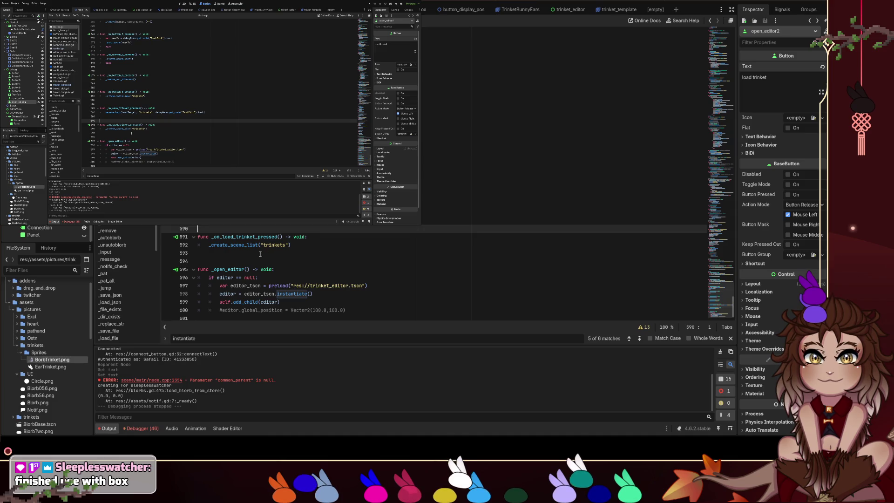
pyautogui.keyDown('ctrl'); pyautogui.click(241, 246); pyautogui.keyUp('ctrl')
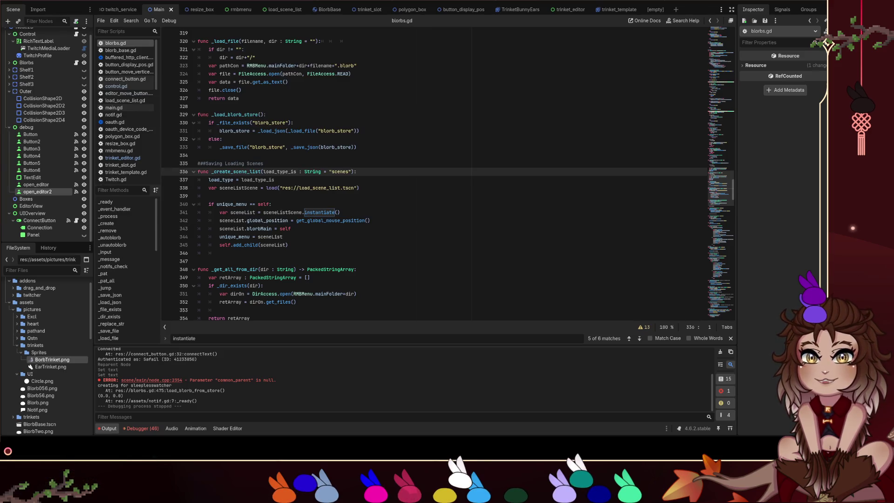
pyautogui.click(451, 212)
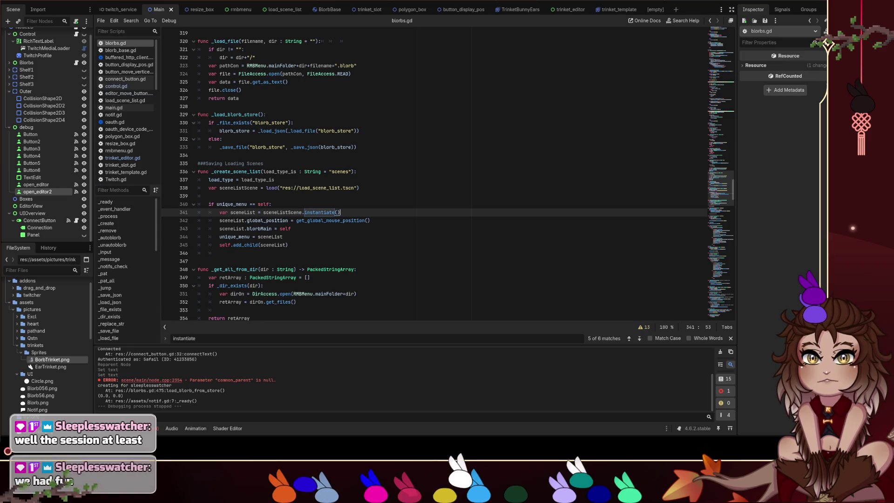
pyautogui.click(404, 224)
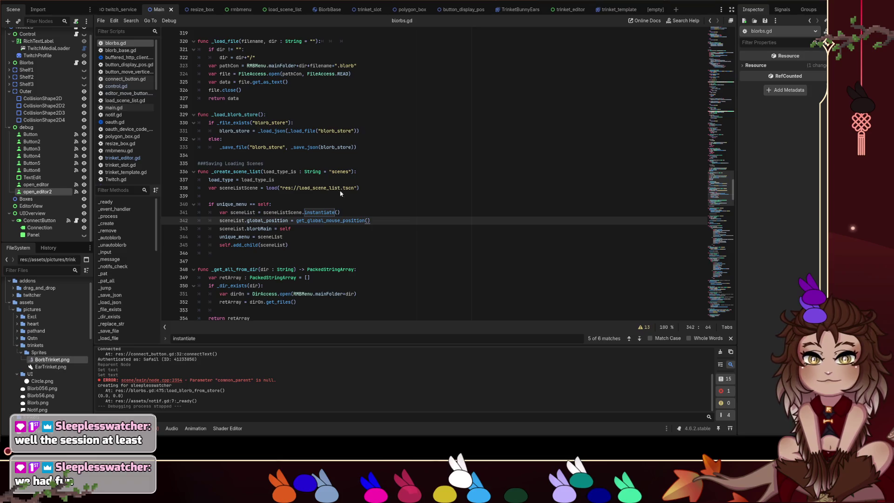
pyautogui.click(312, 203)
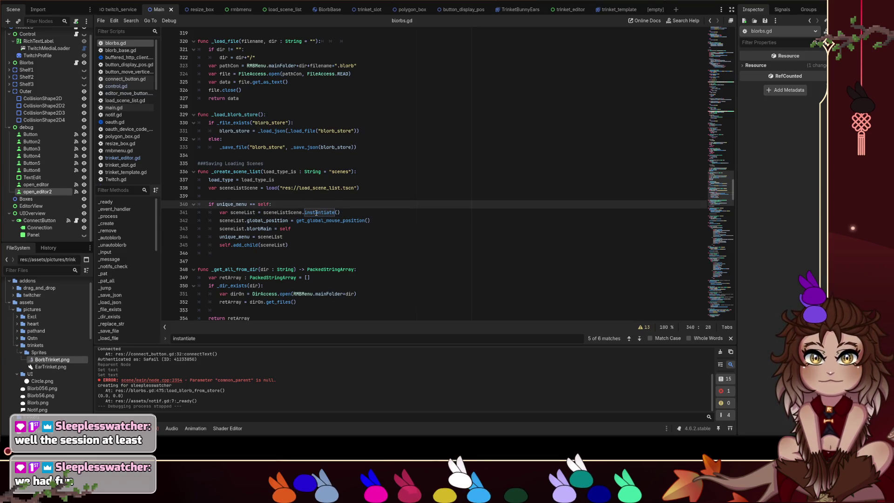
pyautogui.click(314, 246)
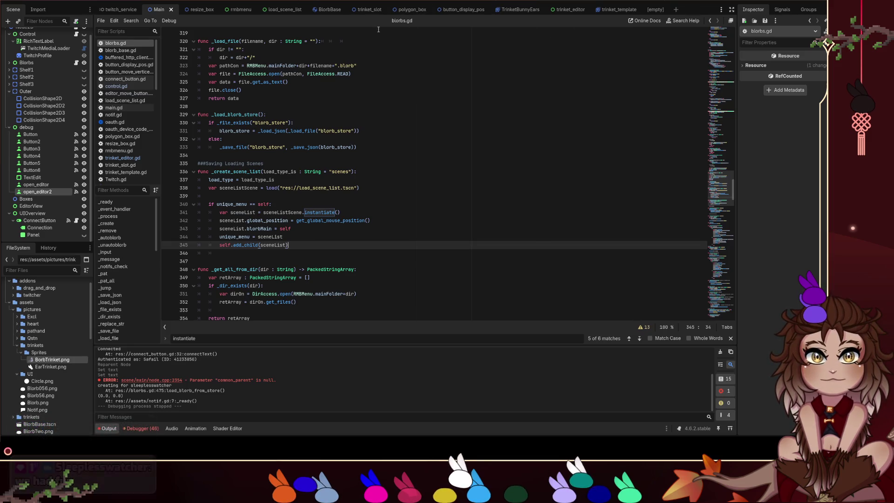
pyautogui.click(279, 9)
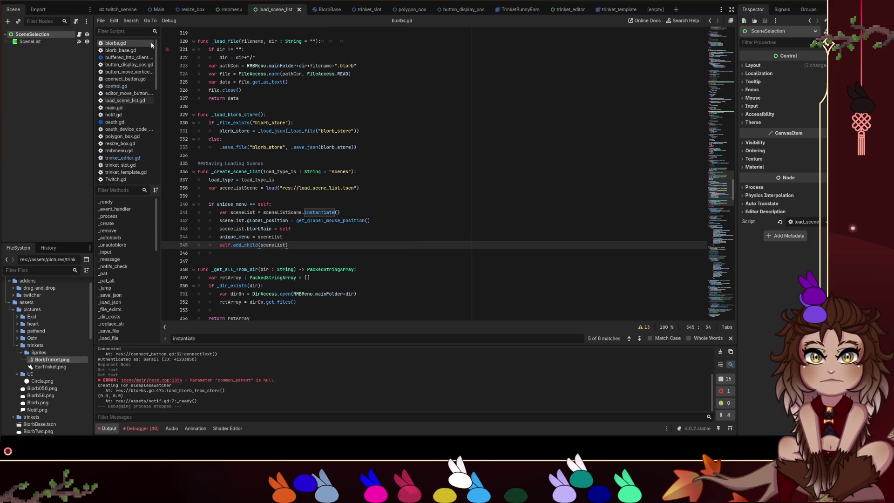
# Open load_scene_list.gd and search for where _load_scene is defined.
pyautogui.click(79, 34)
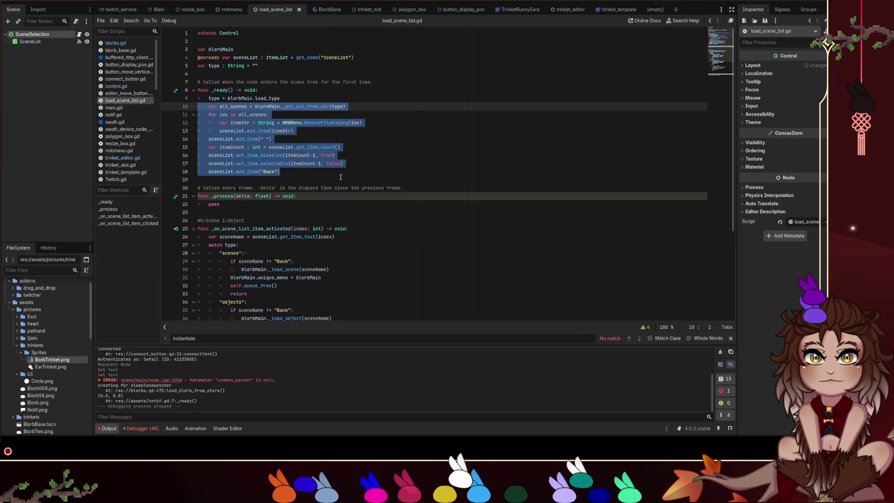
pyautogui.click(345, 108)
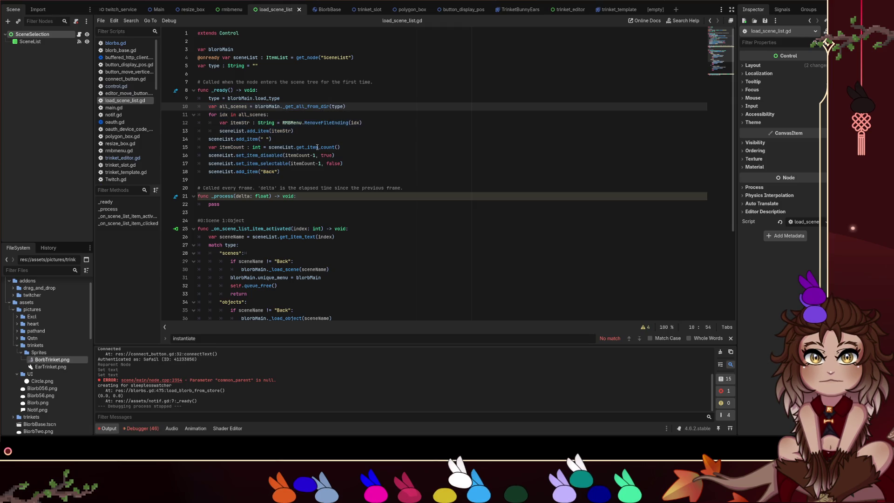
pyautogui.scroll(-5, 297, 208)
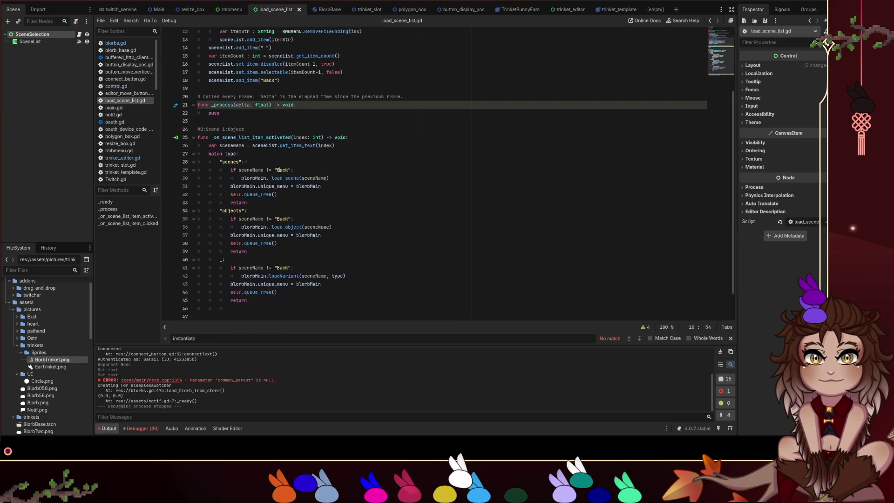
pyautogui.doubleClick(292, 146)
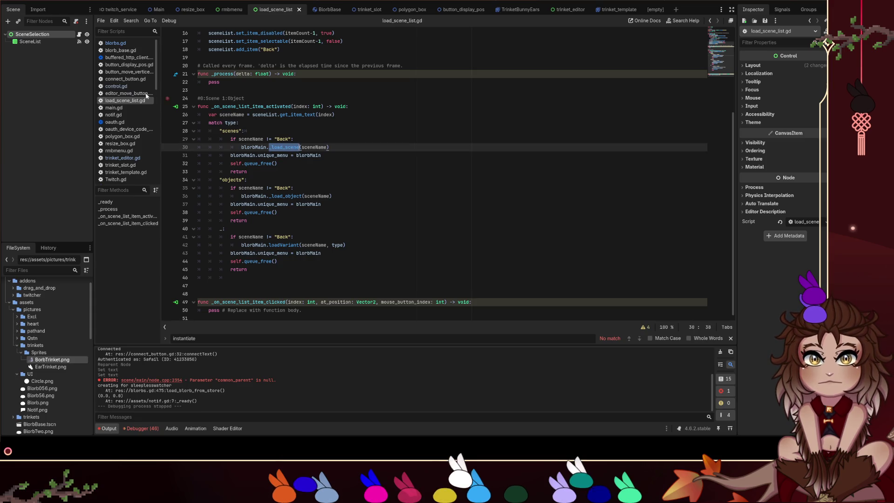
pyautogui.click(115, 43)
pyautogui.hotkey('ctrl', 'f')
pyautogui.write('_load_scene')
pyautogui.press('Escape')
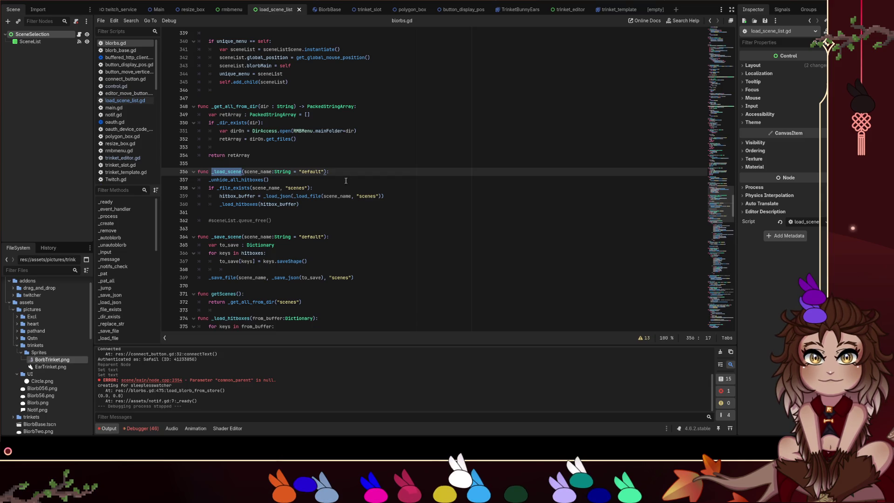
pyautogui.click(385, 188)
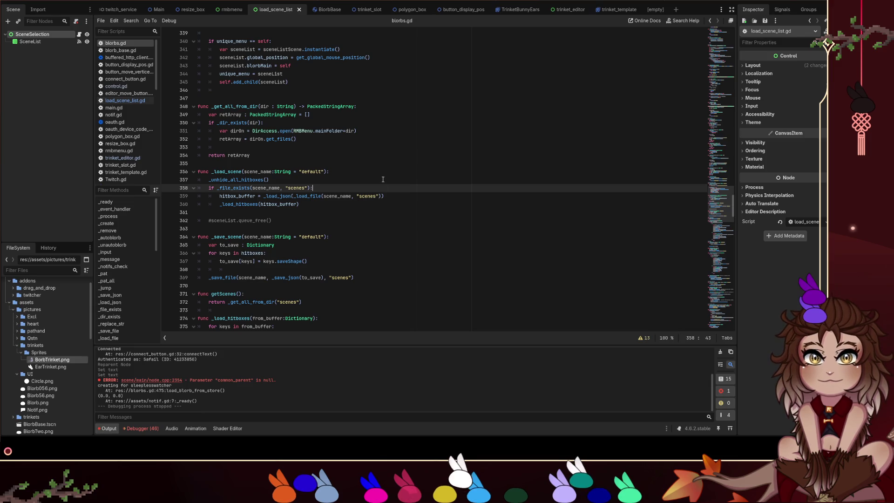
# Scroll through blorbs.gd's variant loading code, lines 358 to 441.
pyautogui.scroll(-1, 382, 180)
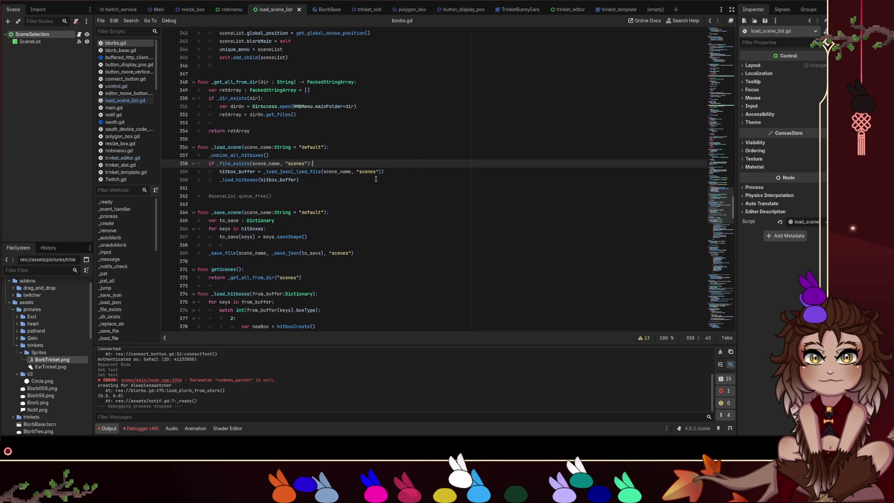
pyautogui.scroll(-1, 376, 179)
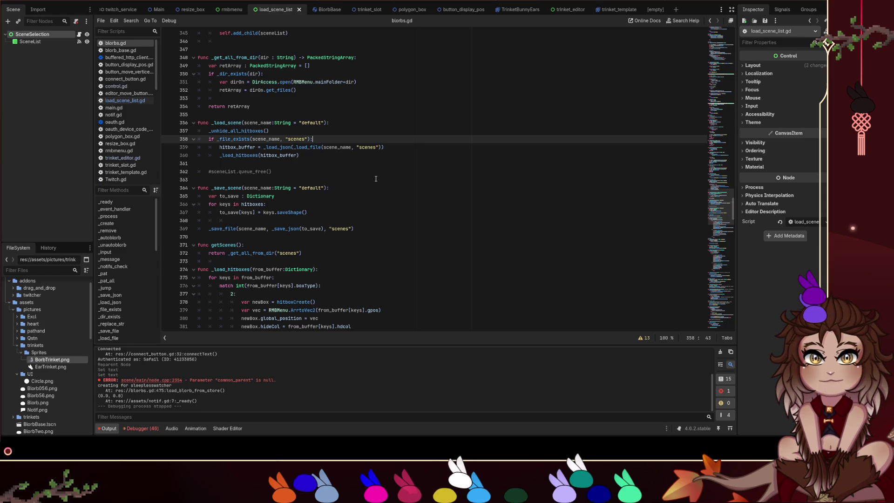
pyautogui.scroll(2, 375, 179)
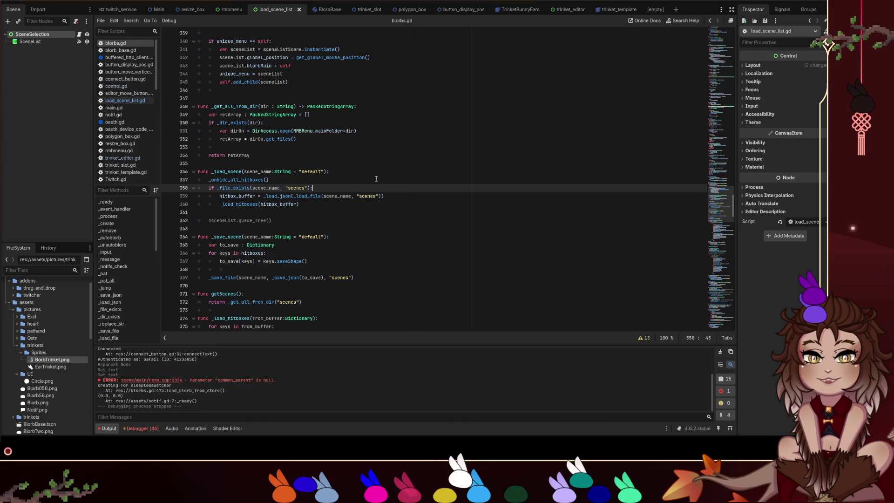
pyautogui.scroll(-10, 376, 179)
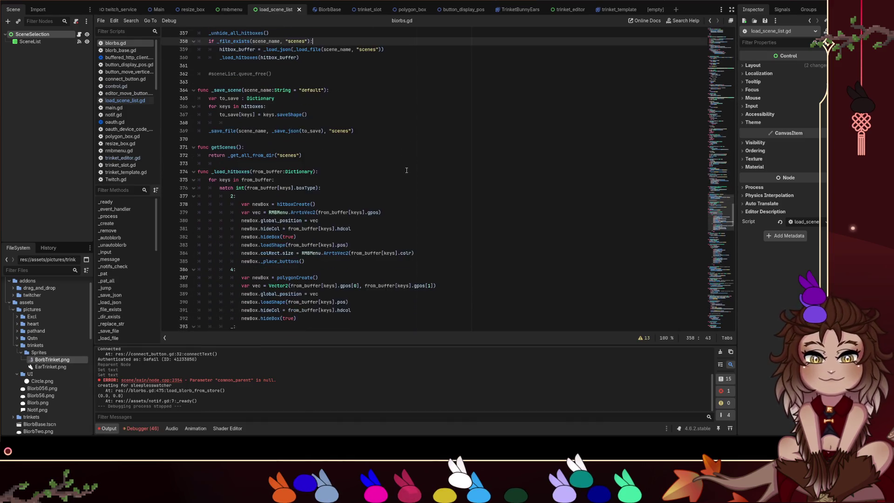
pyautogui.scroll(-3, 404, 186)
pyautogui.scroll(-4, 424, 186)
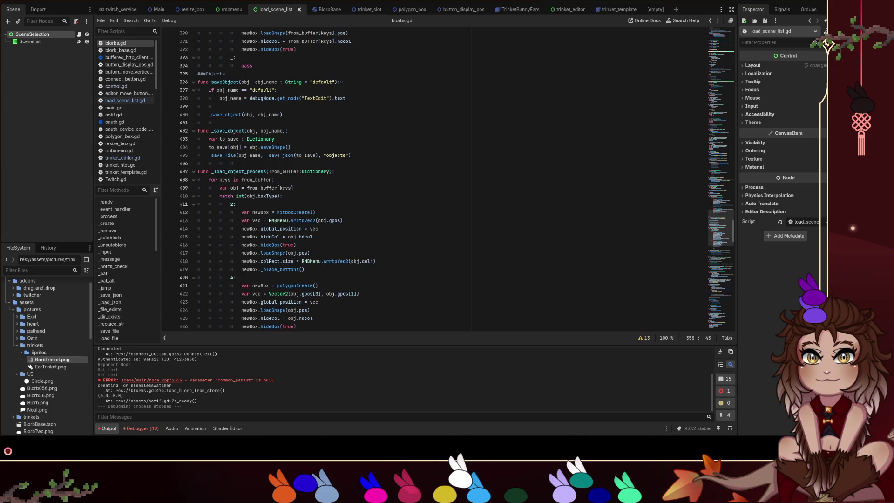
pyautogui.scroll(-4, 440, 224)
pyautogui.click(440, 221)
pyautogui.scroll(-5, 440, 226)
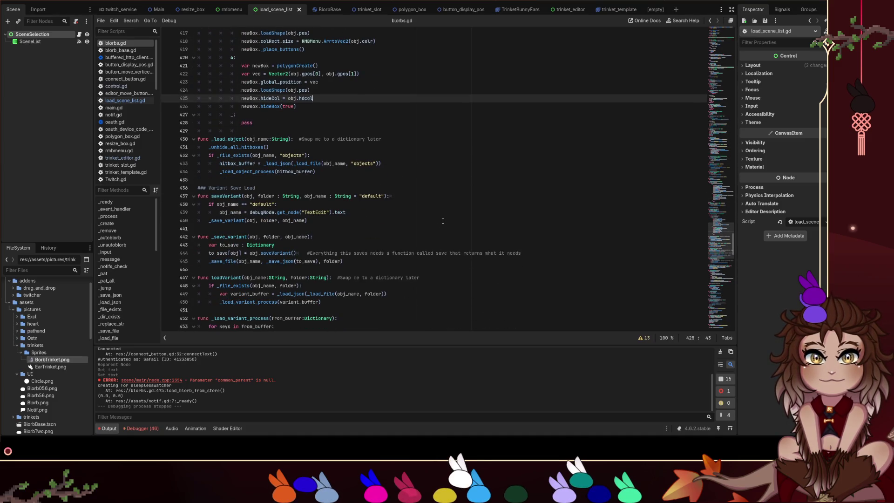
pyautogui.scroll(-2, 443, 221)
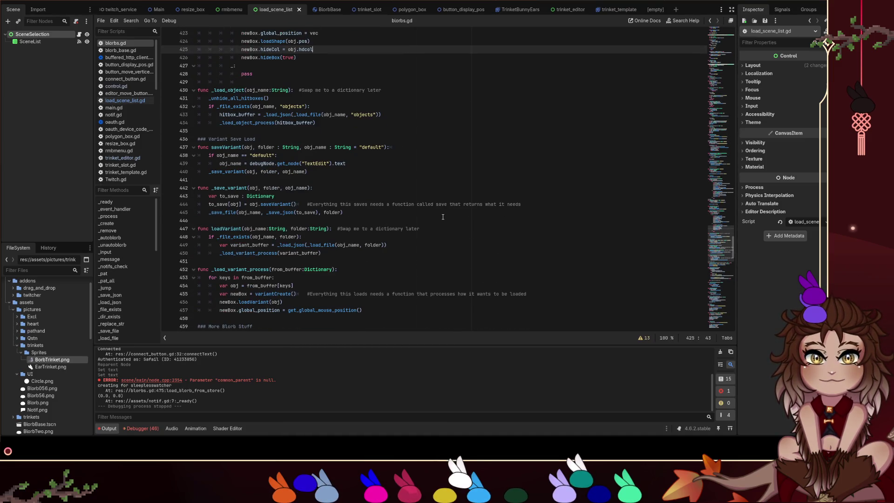
pyautogui.click(414, 177)
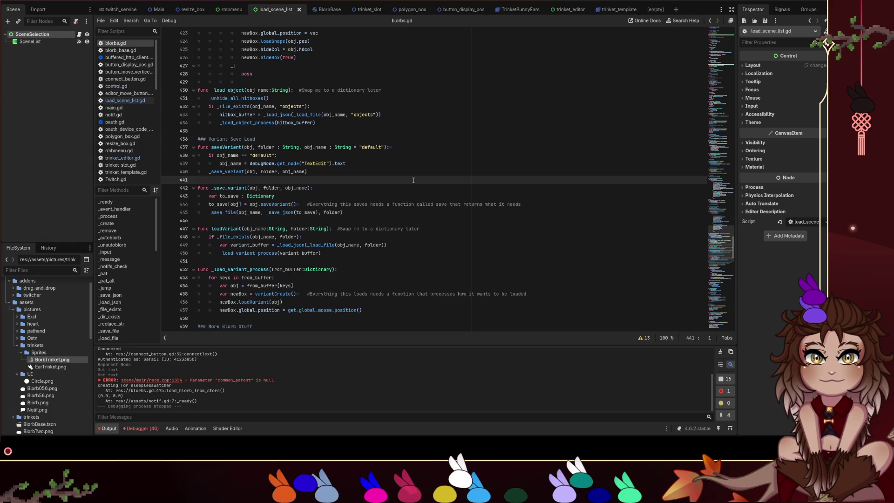
# Follow the _load_variant_process call to the variantCreate definition at line 511.
pyautogui.scroll(-1, 422, 185)
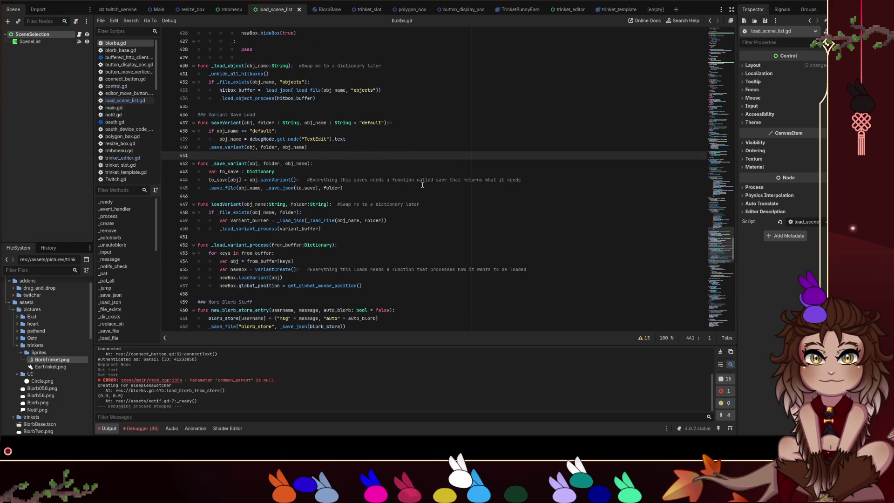
pyautogui.click(227, 228)
pyautogui.scroll(-1, 330, 202)
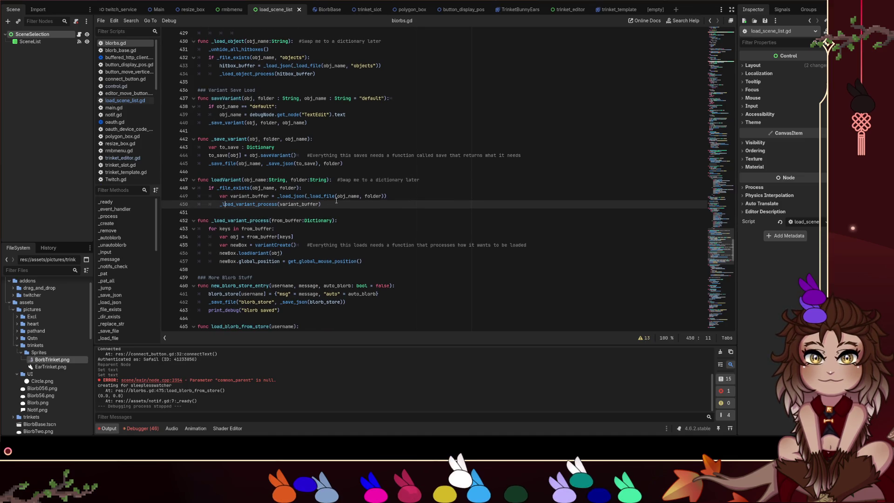
pyautogui.click(282, 246)
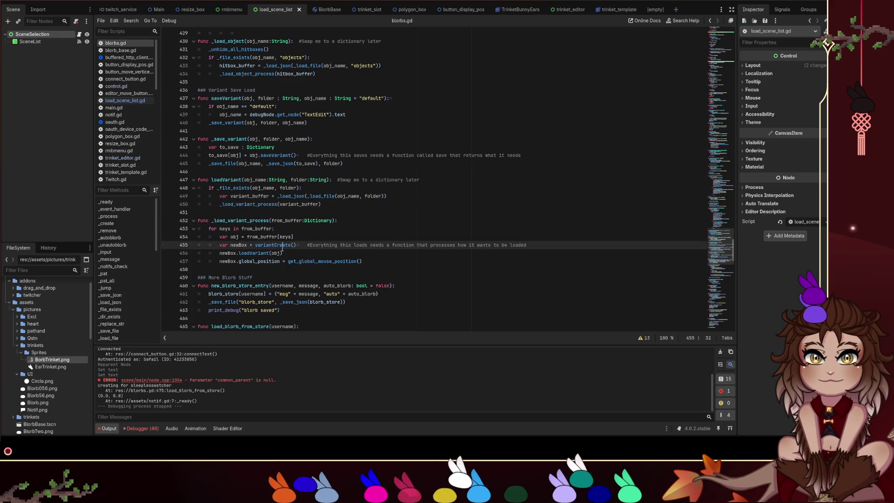
pyautogui.keyDown('ctrl'); pyautogui.click(283, 245); pyautogui.keyUp('ctrl')
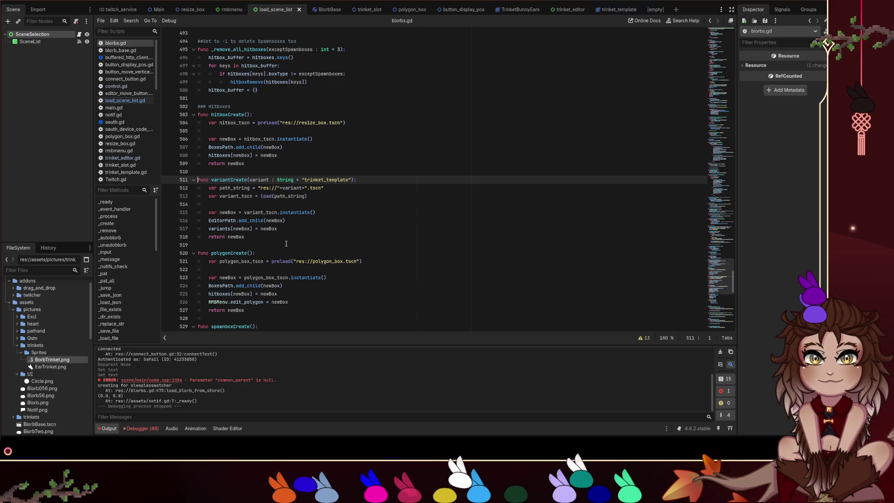
# Review variantCreate's newBox lines (515–517 and the return), then launch the project to test variant loading.
pyautogui.doubleClick(228, 212)
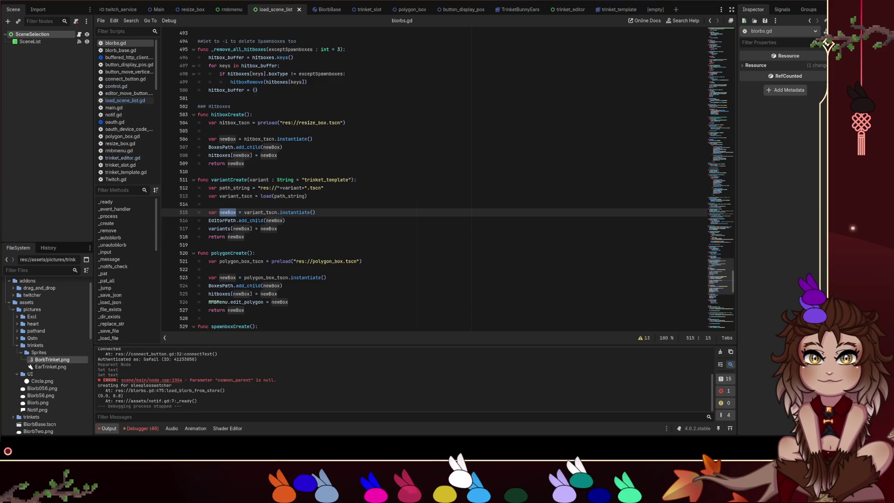
pyautogui.click(300, 223)
pyautogui.click(301, 225)
pyautogui.click(298, 238)
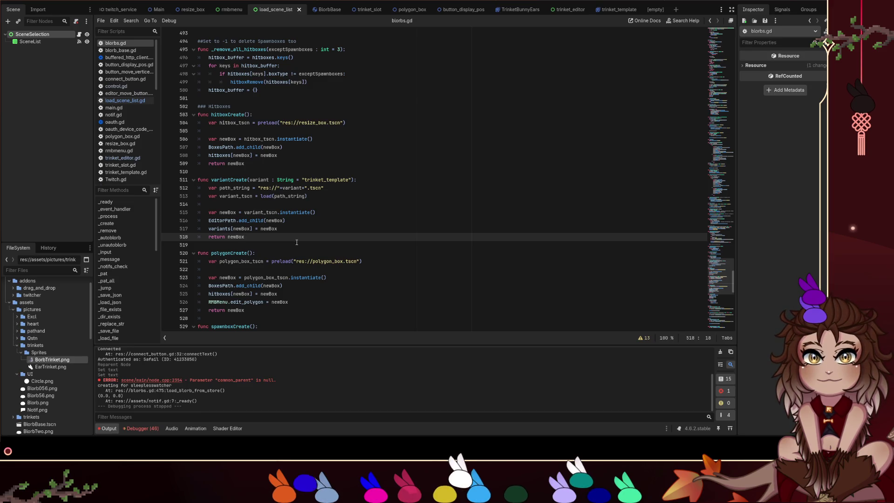
pyautogui.click(297, 242)
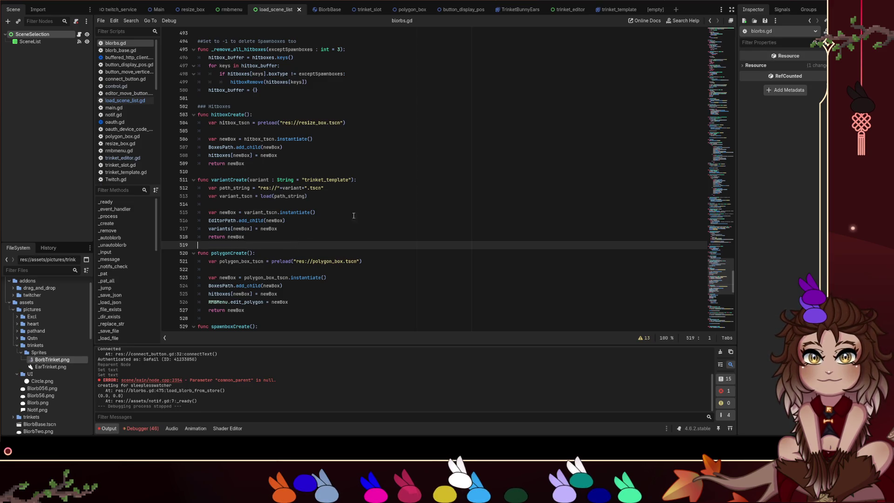
pyautogui.click(732, 2)
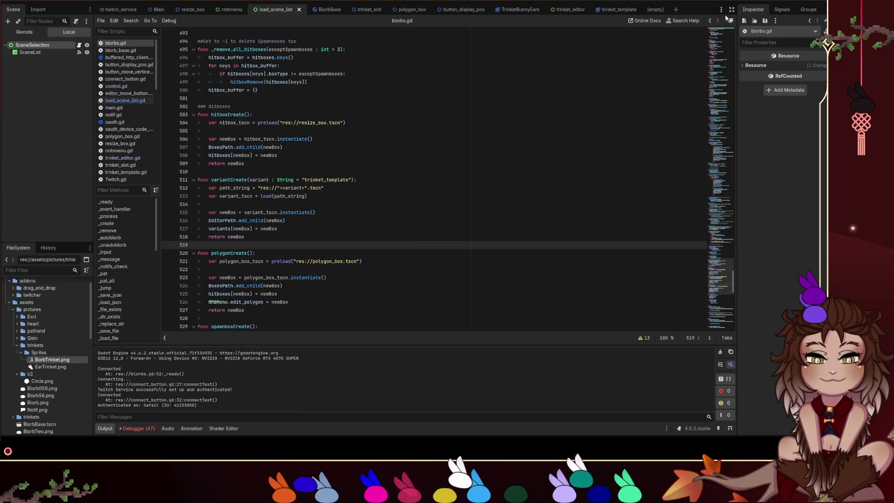
# Switch via the trinket_template tab to the trinket_editor scene and show it in the 2D view.
pyautogui.click(326, 220)
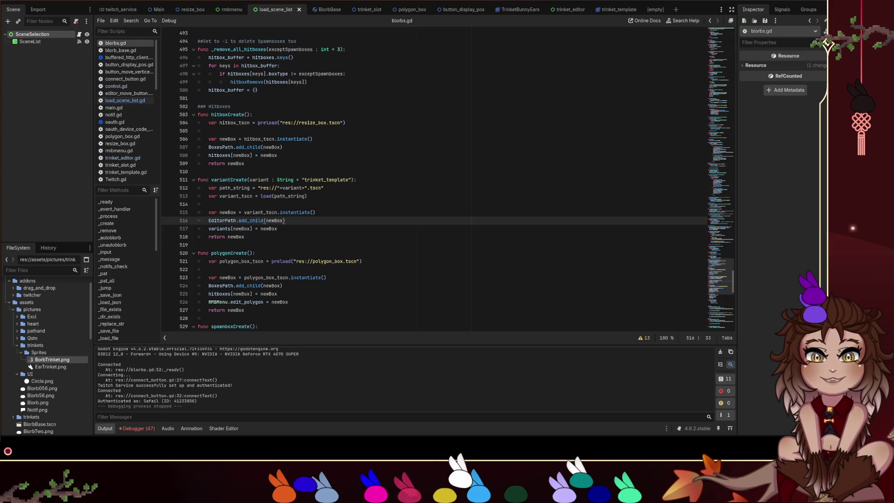
pyautogui.click(615, 9)
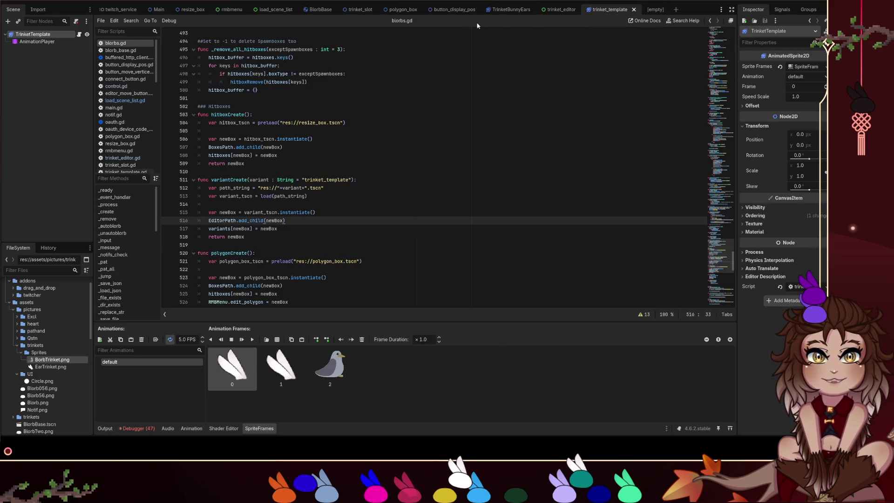
pyautogui.click(559, 9)
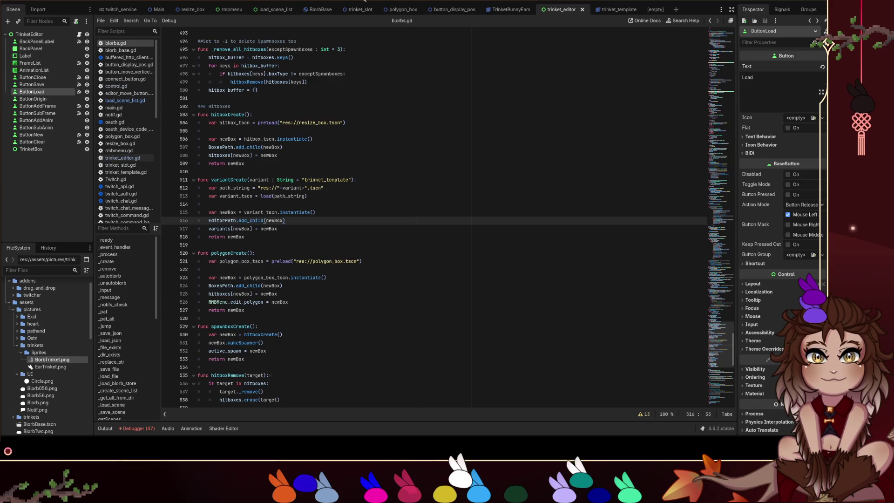
pyautogui.scroll(-5, 378, 144)
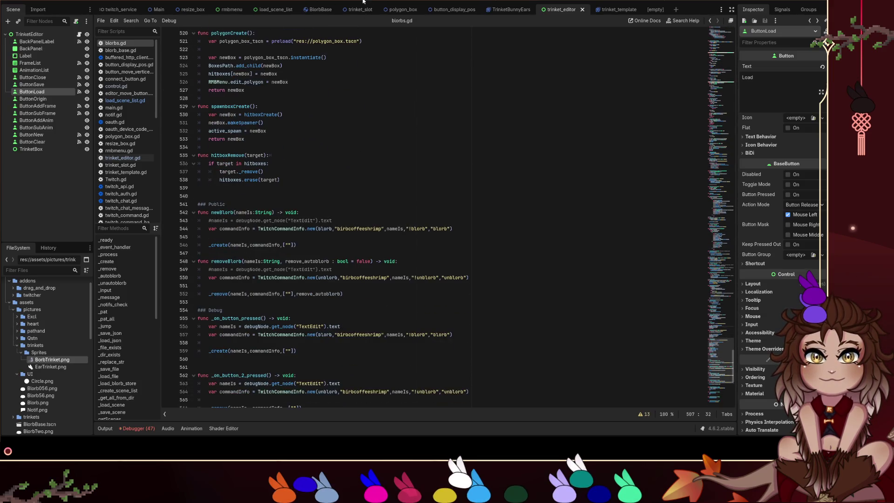
pyautogui.click(414, 0)
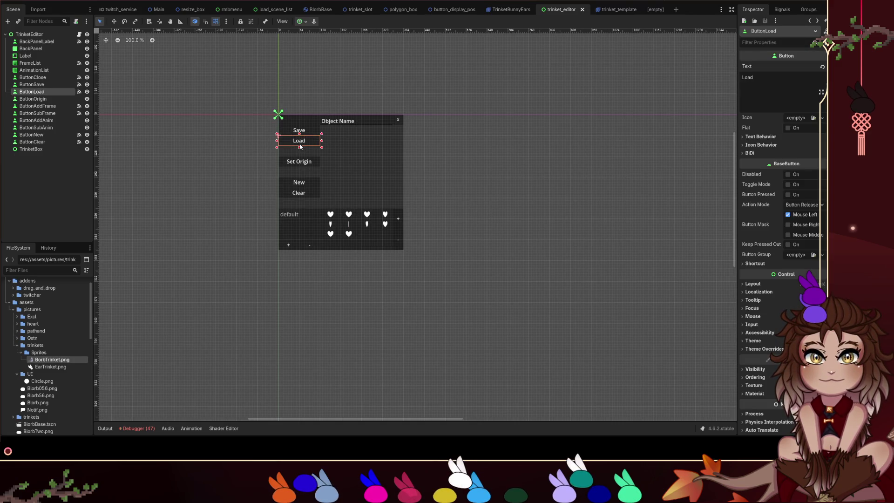
pyautogui.click(242, 165)
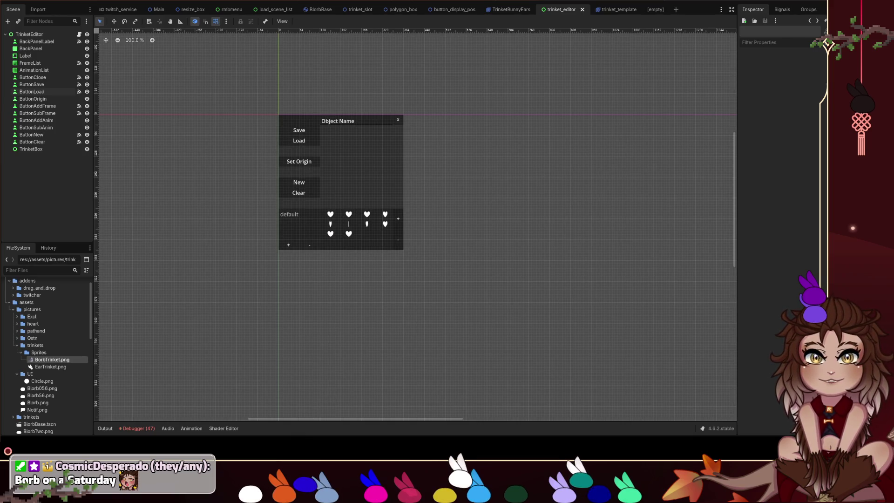
pyautogui.moveTo(449, 290)
pyautogui.mouseDown()
pyautogui.moveTo(280, 72)
pyautogui.moveTo(257, 63)
pyautogui.mouseUp()
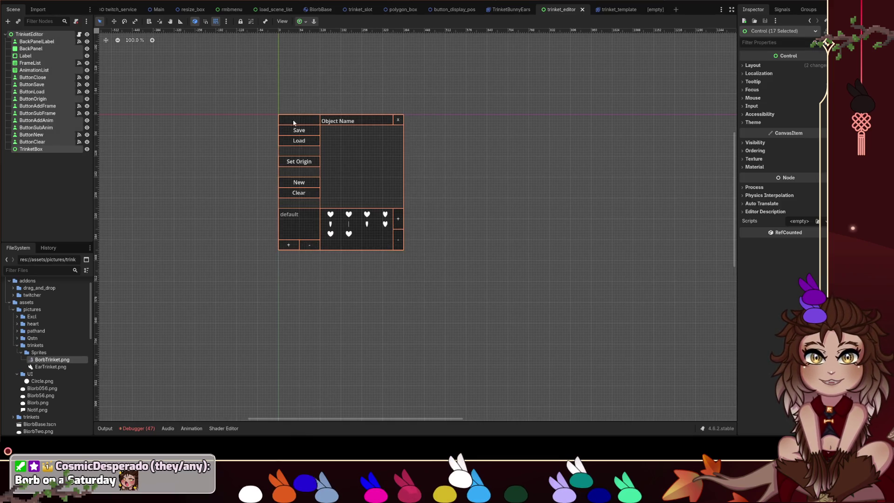
pyautogui.click(466, 298)
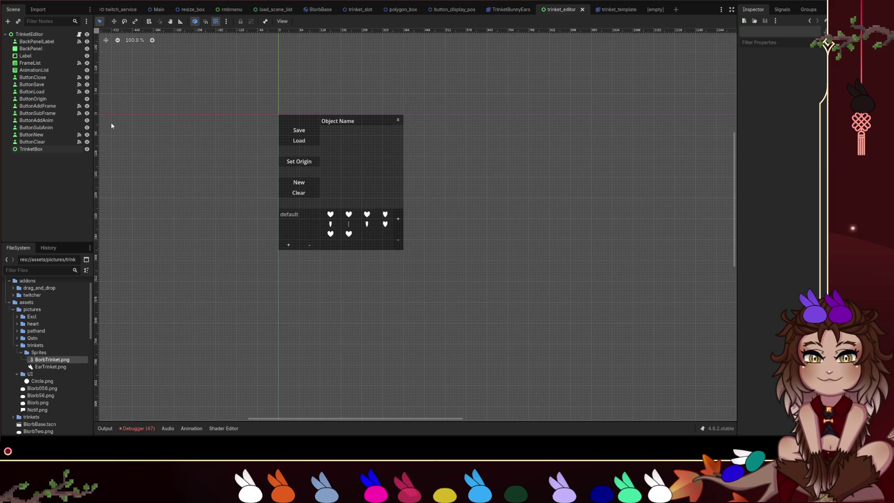
pyautogui.moveTo(249, 75)
pyautogui.mouseDown()
pyautogui.moveTo(405, 280)
pyautogui.moveTo(228, 61)
pyautogui.moveTo(448, 303)
pyautogui.mouseUp()
pyautogui.click(450, 301)
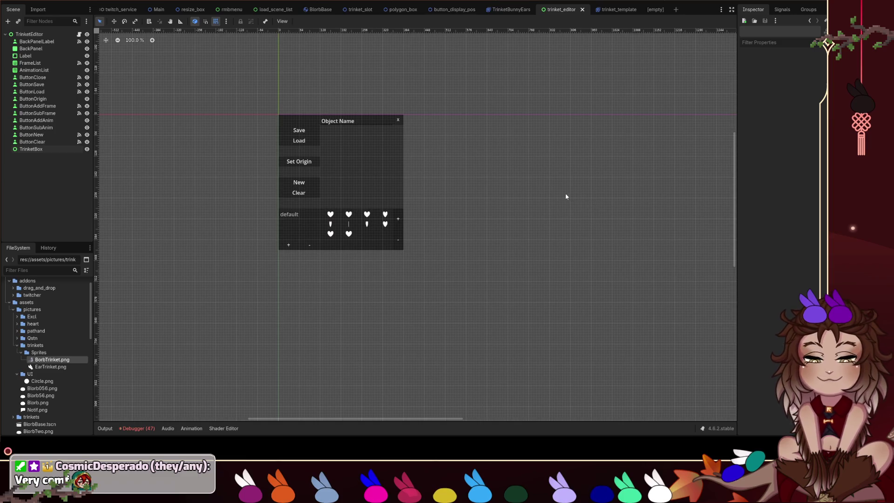
# Drag BackPanelLabel in the Scene dock to just above TrinketBox.
pyautogui.click(306, 122)
pyautogui.click(49, 42)
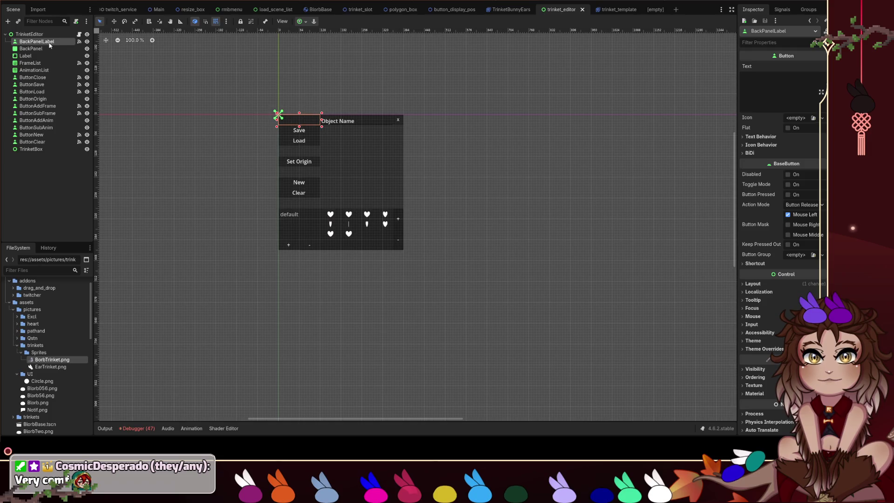
pyautogui.moveTo(48, 42)
pyautogui.mouseDown()
pyautogui.moveTo(51, 153)
pyautogui.moveTo(48, 146)
pyautogui.mouseUp()
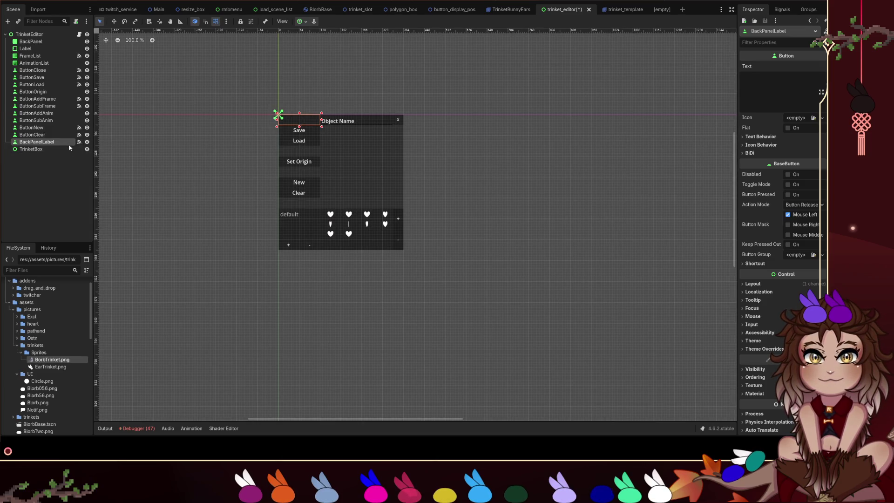
# Inspect the root TrinketEditor node's mouse settings and reselect BackPanelLabel.
pyautogui.click(28, 34)
pyautogui.click(753, 98)
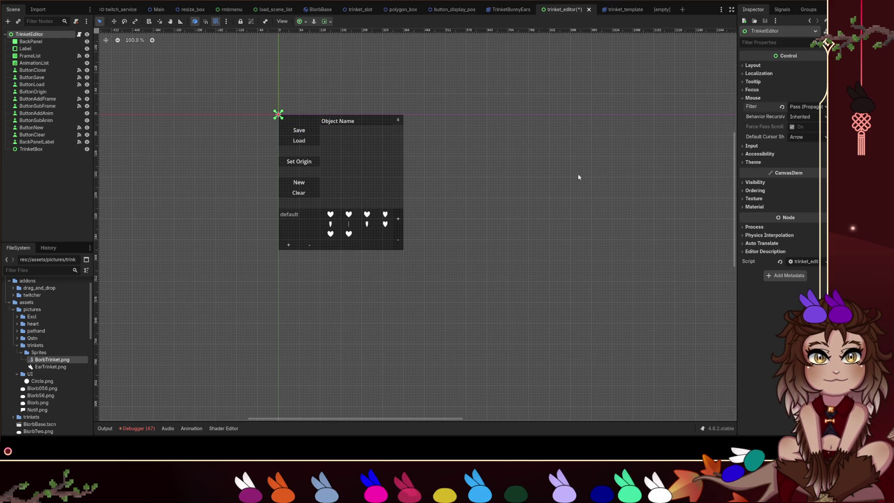
pyautogui.click(36, 141)
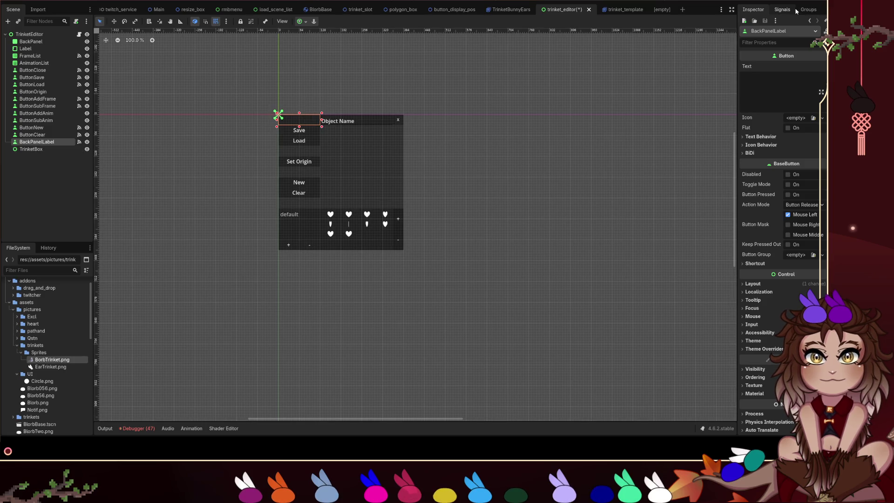
pyautogui.click(164, 168)
pyautogui.click(37, 141)
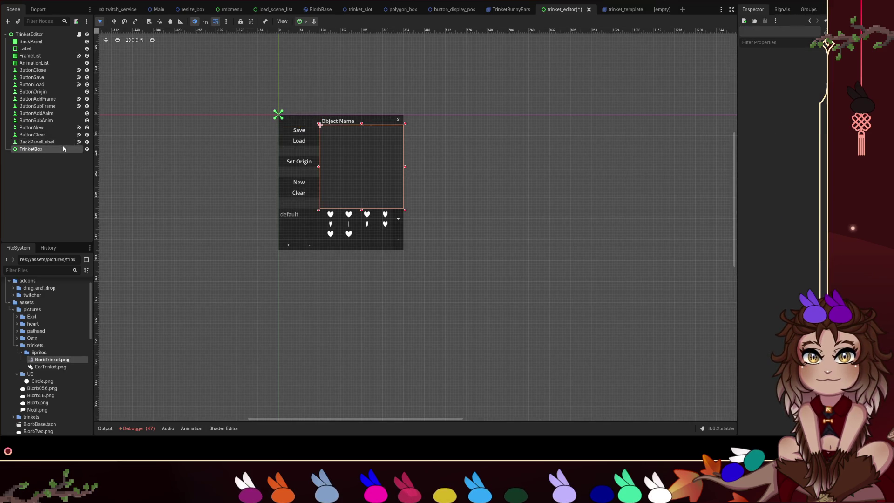
pyautogui.click(199, 159)
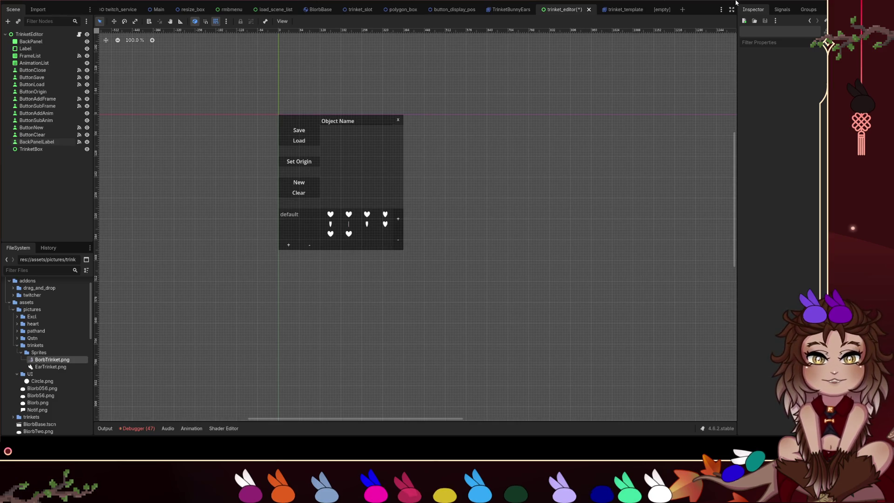
# Run the scene with F6 and compare BackPanelLabel against the BackPanel node.
pyautogui.press('F6')
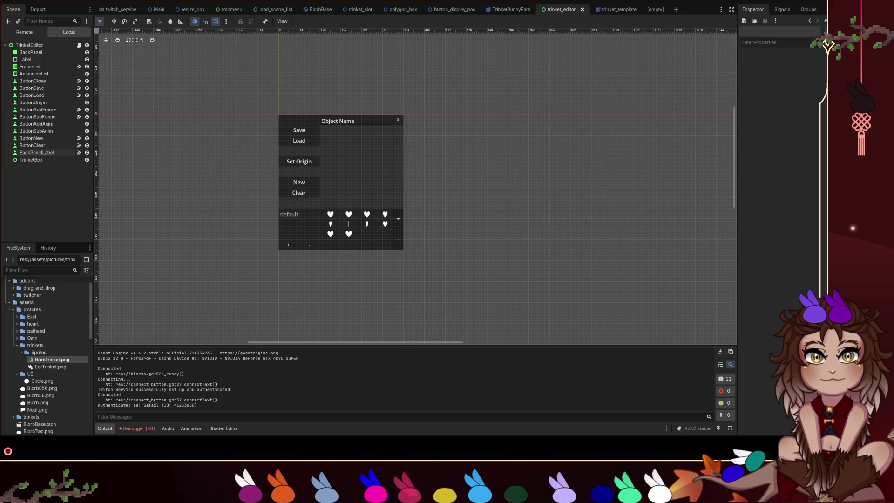
pyautogui.click(298, 124)
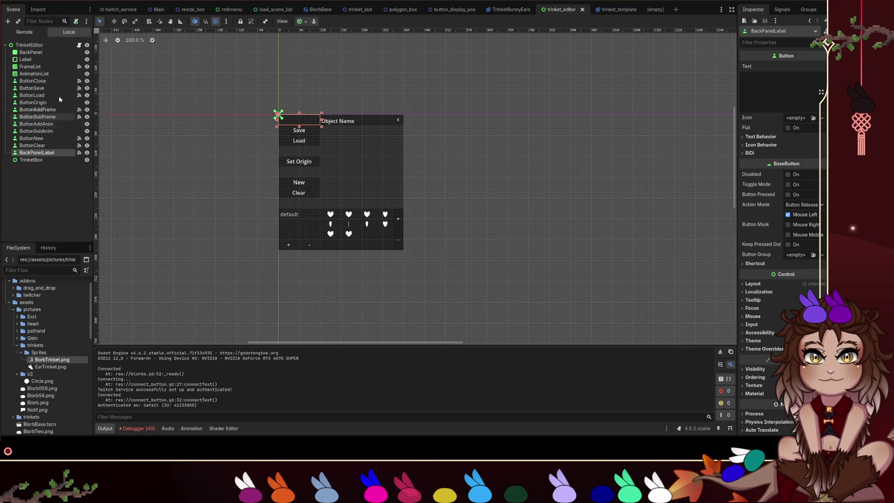
pyautogui.click(48, 54)
pyautogui.click(38, 153)
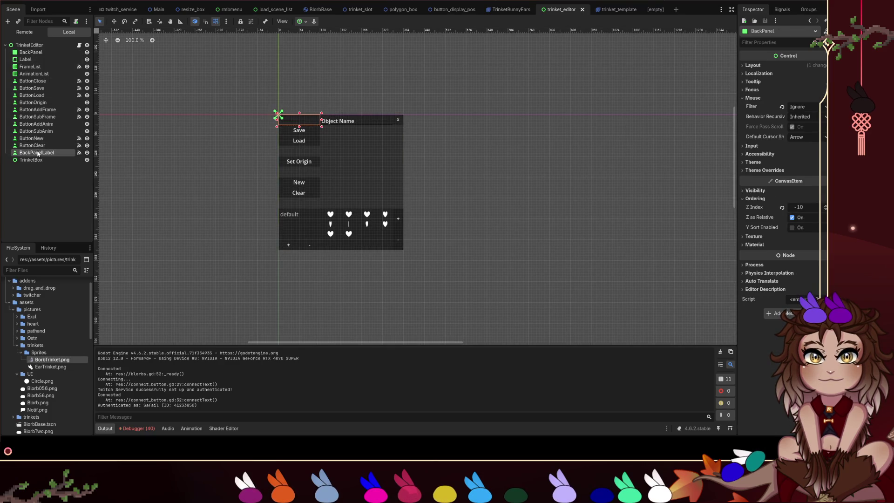